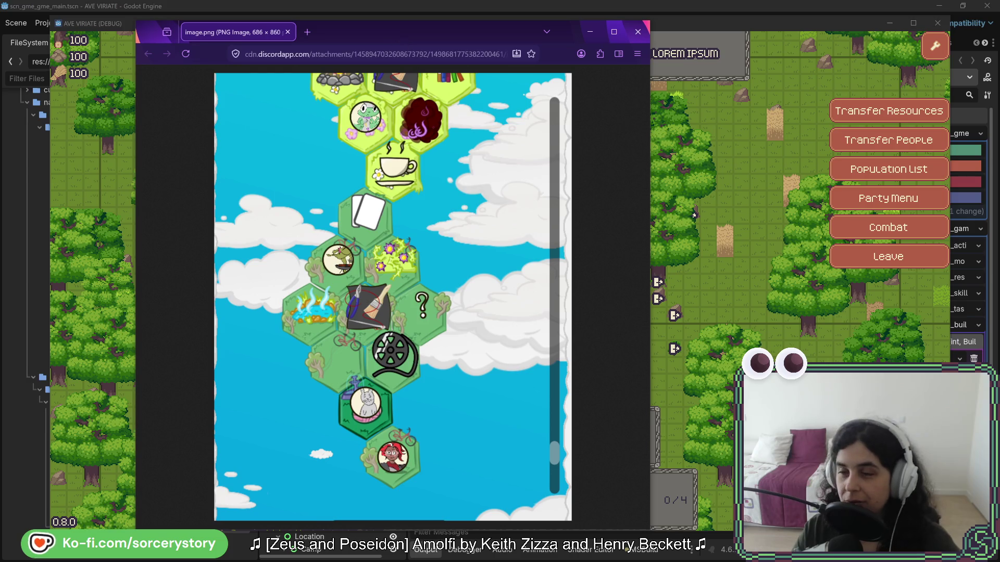
# Step: Leave the Firefox hexagon-map image so the AVE VIRIATE forest map shows again
pyautogui.hotkey('alt', 'Tab')
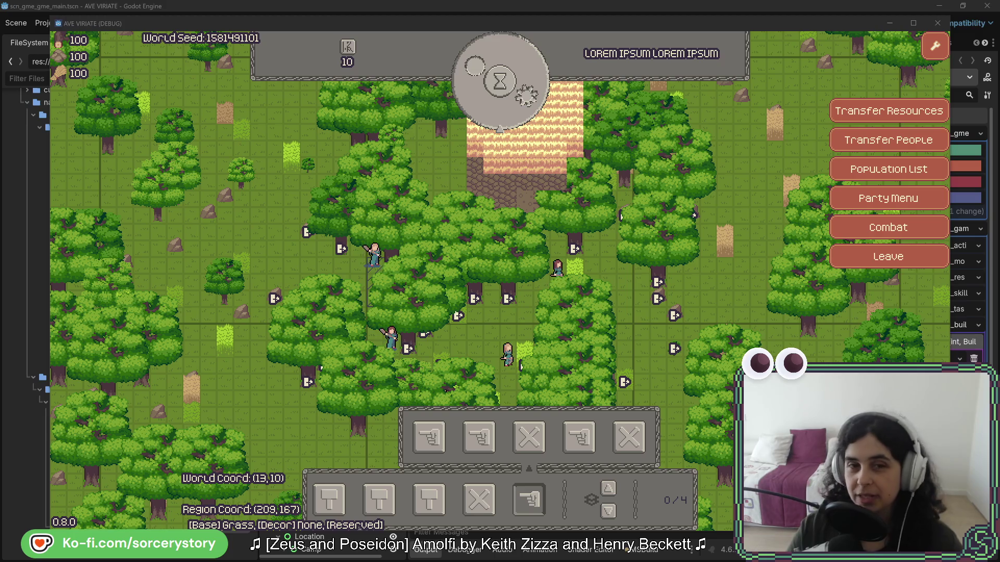
# Step: Inspect an oak tree, then advance the game clock one hour to 09:00
pyautogui.click(374, 145)
pyautogui.press('Escape')
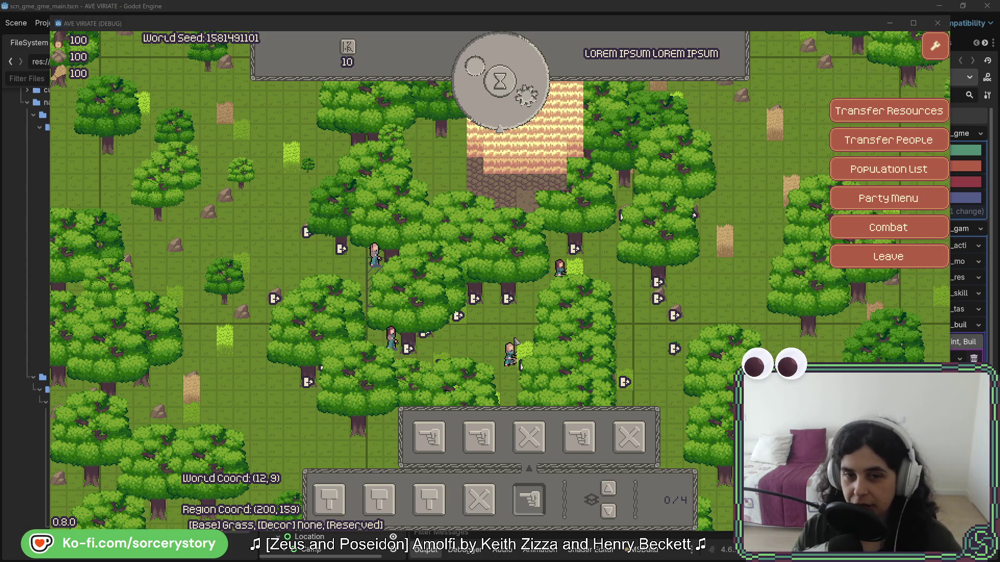
pyautogui.click(530, 103)
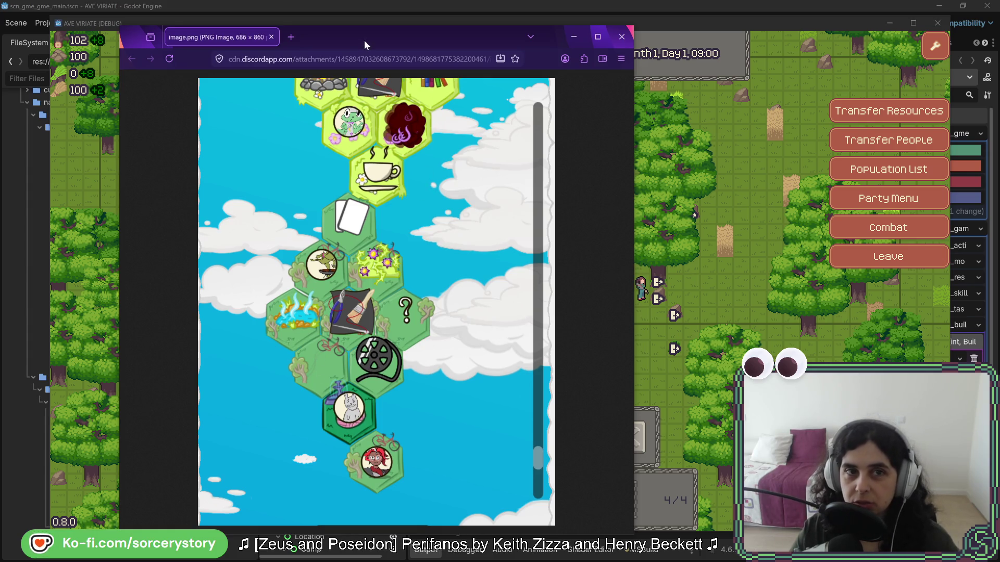
# Step: Close the reference image window, then refocus the game and dismiss the designation options
pyautogui.hotkey('ctrl', 'w')
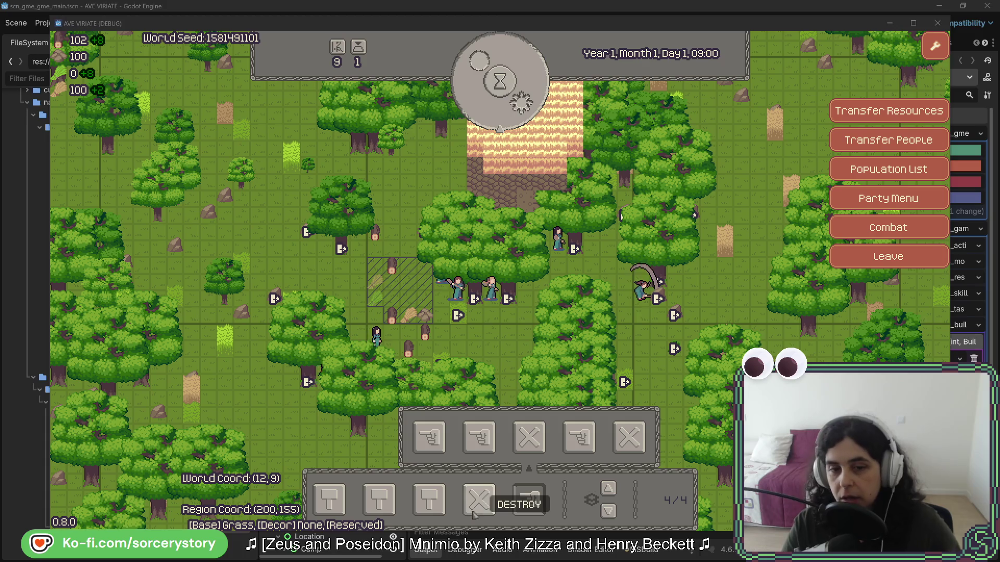
pyautogui.click(529, 501)
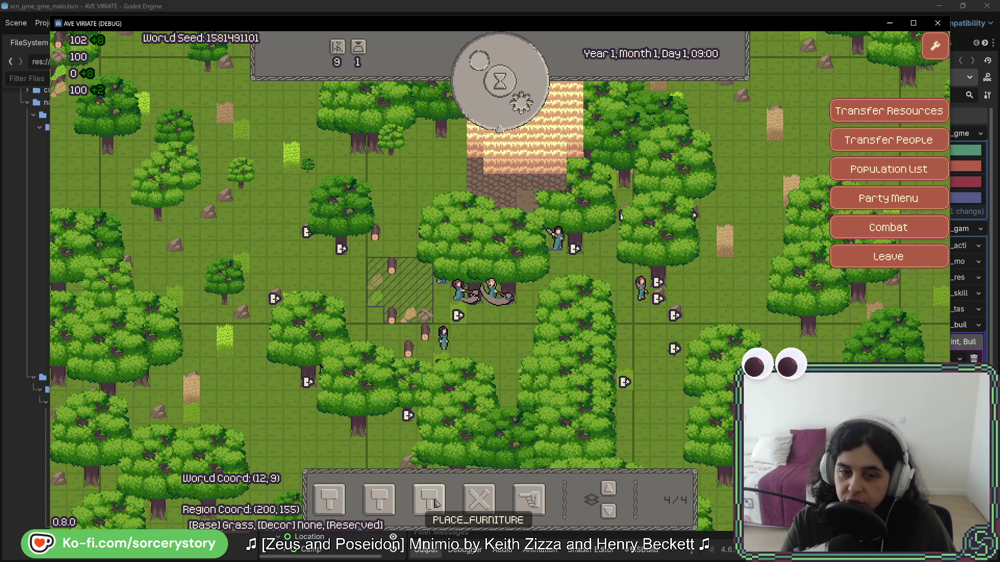
# Step: Place a COOKING_POT frame above the hatched field and select it to view its details
pyautogui.click(429, 500)
pyautogui.click(426, 442)
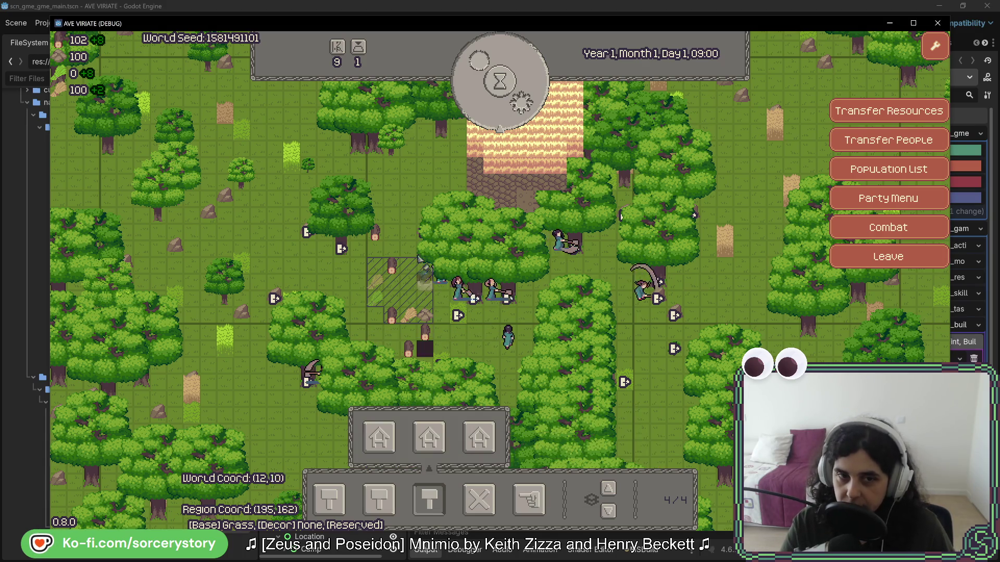
pyautogui.click(392, 214)
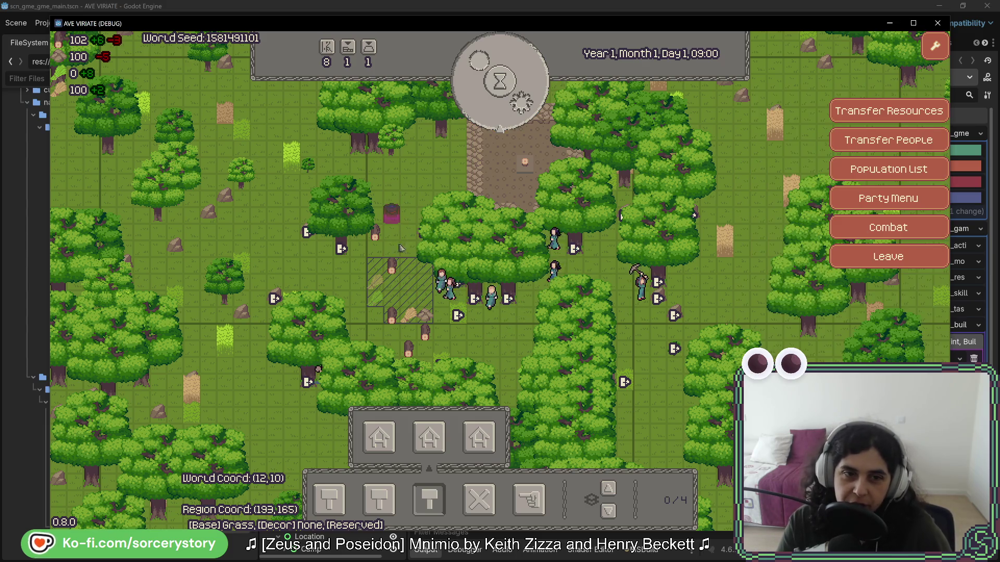
pyautogui.click(392, 214)
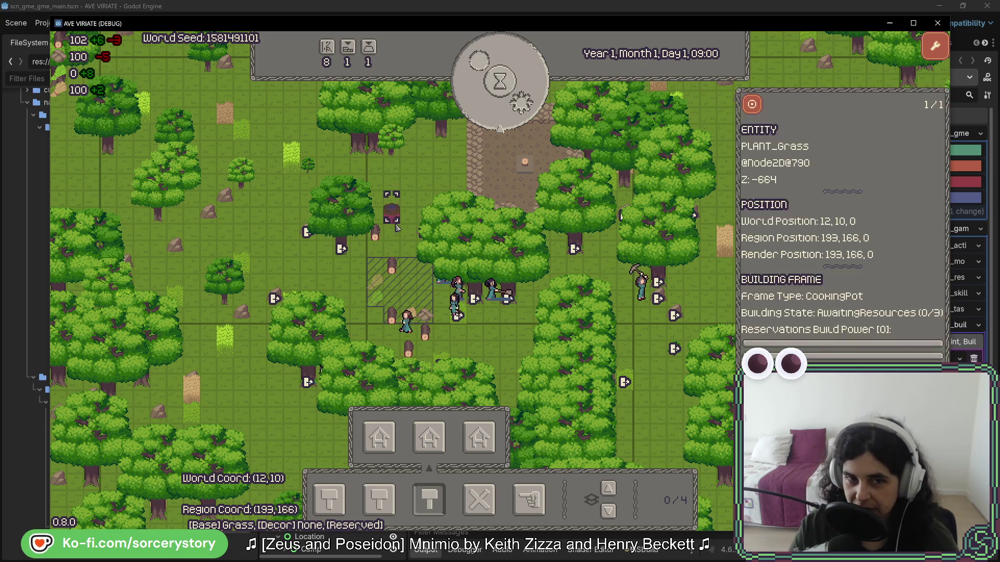
# Step: Dismiss the cooking pot details and bring up the Historia Civilis YouTube Videos page
pyautogui.click(405, 155)
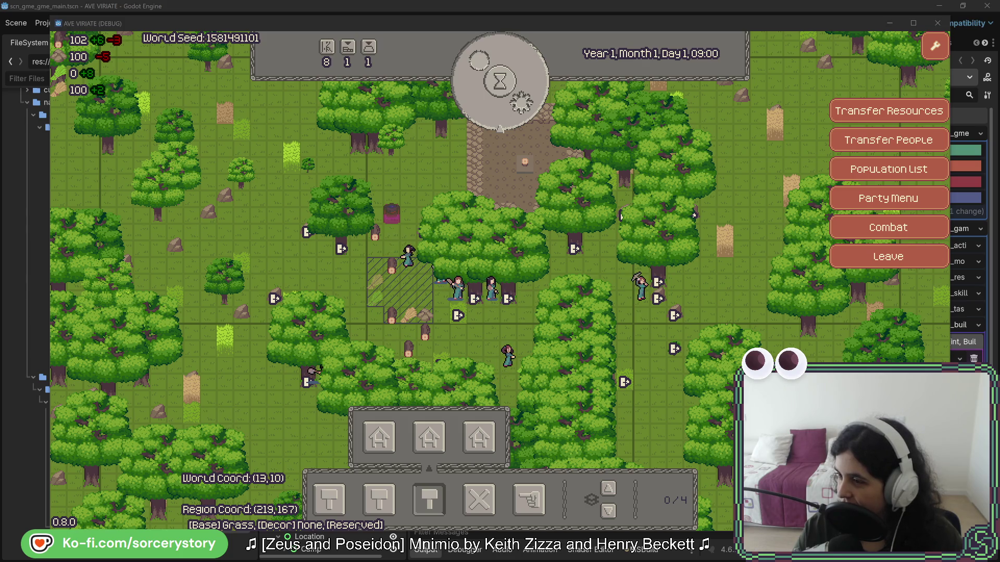
pyautogui.hotkey('alt', 'Tab')
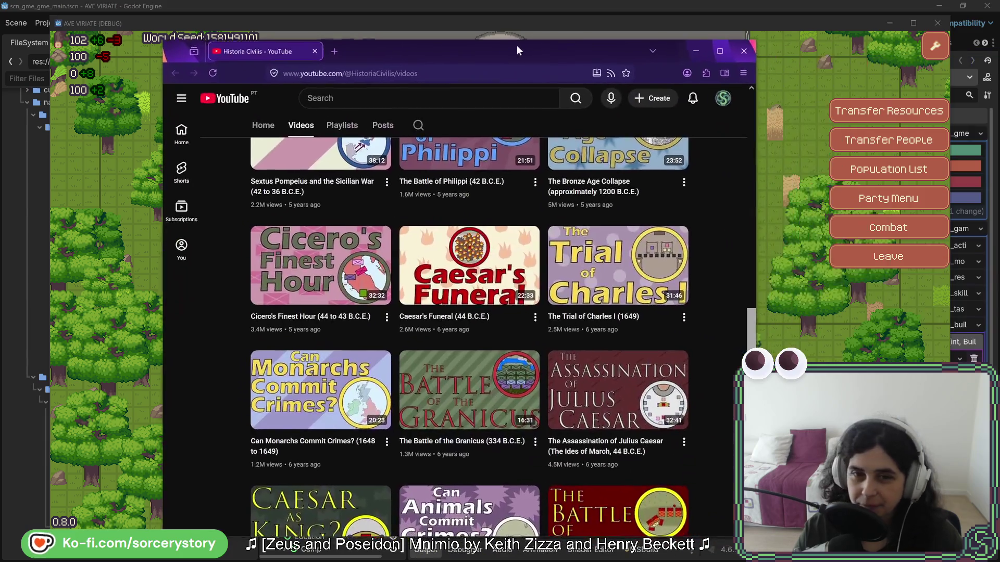
# Step: Scroll the video list down to Pontifex Maximus, Helvetii and Boudicca, then move the browser aside
pyautogui.scroll(-5, 653, 332)
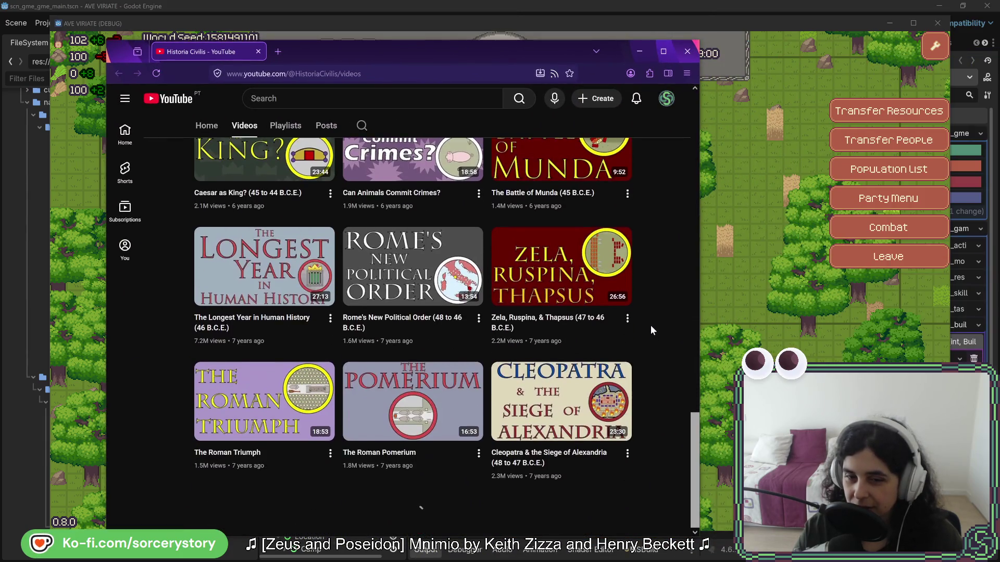
pyautogui.scroll(-1, 651, 330)
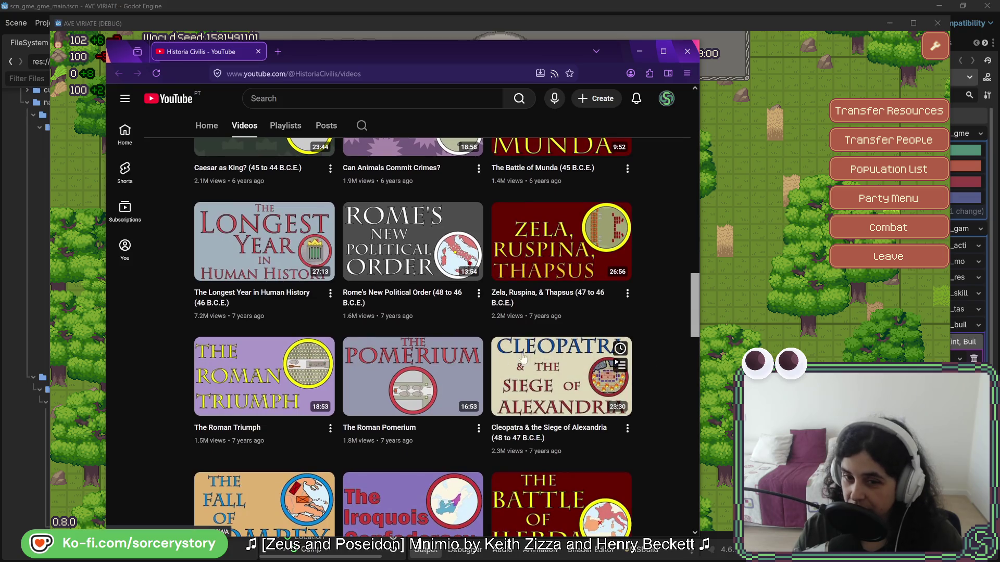
pyautogui.scroll(-6, 641, 255)
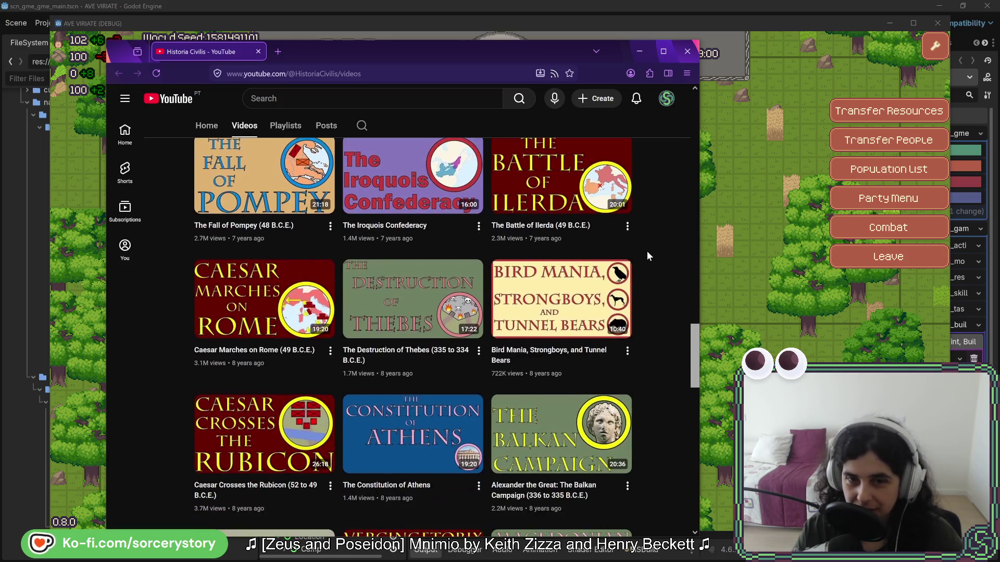
pyautogui.scroll(-5, 658, 255)
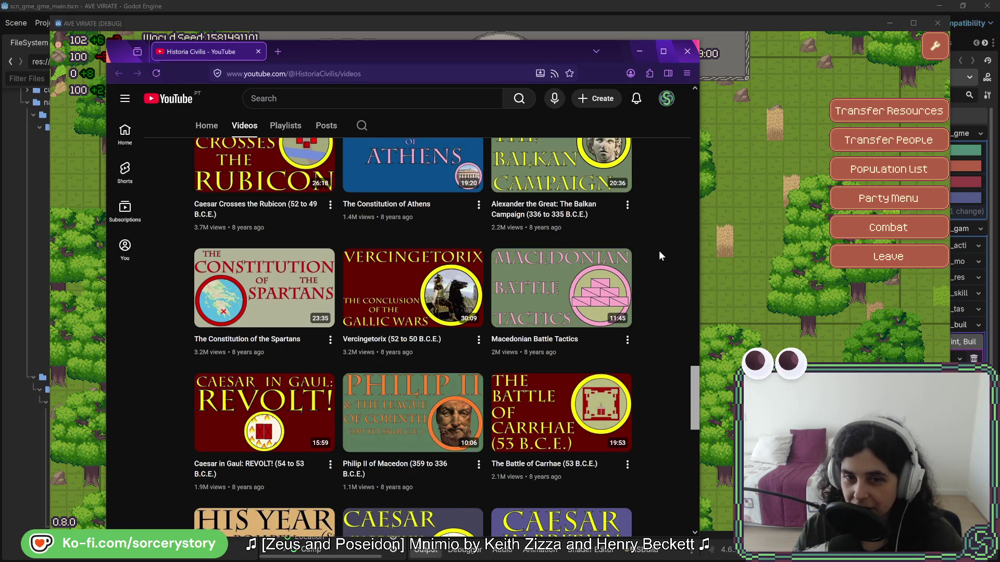
pyautogui.scroll(-4, 658, 251)
pyautogui.scroll(-2, 661, 249)
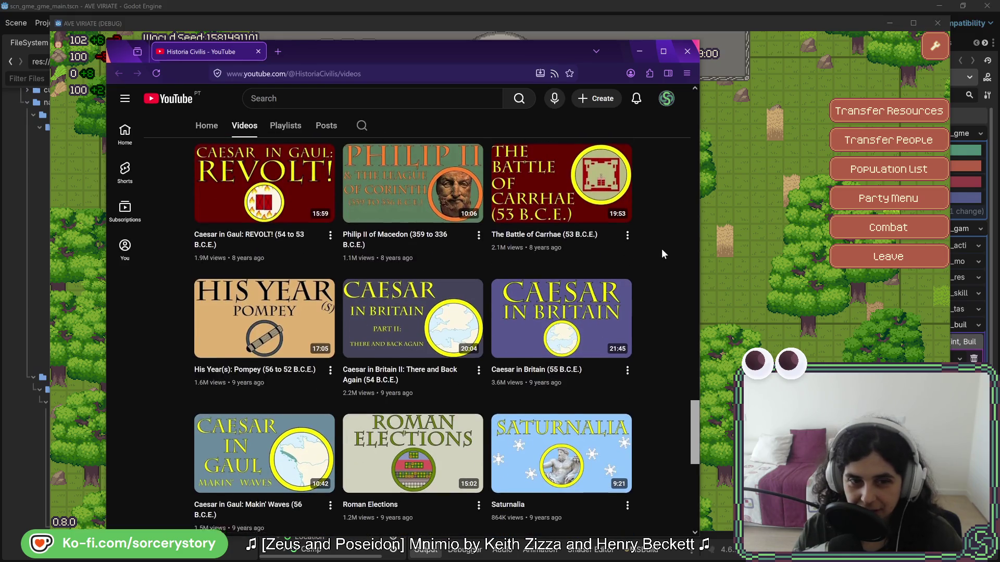
pyautogui.scroll(-1, 663, 253)
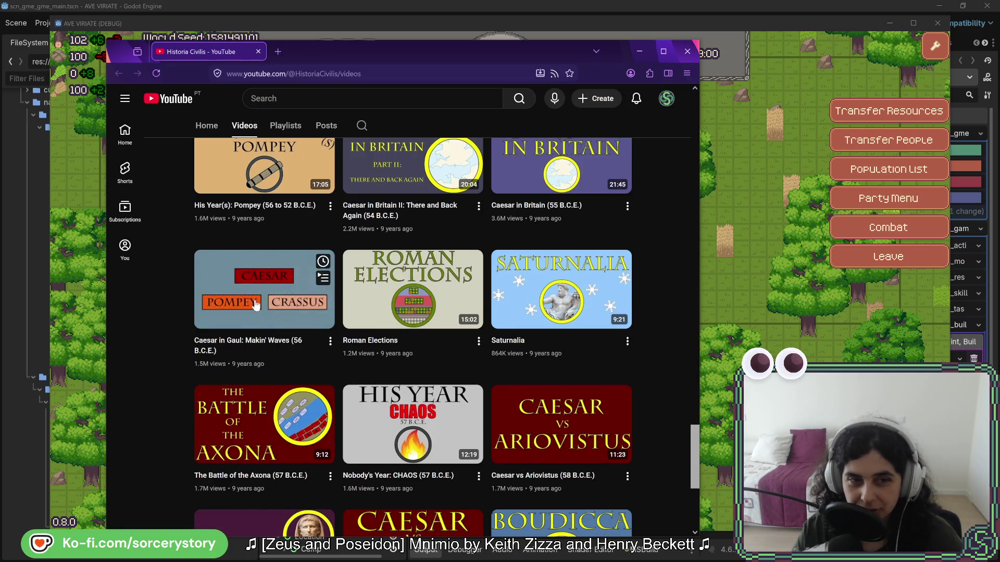
pyautogui.scroll(-3, 677, 297)
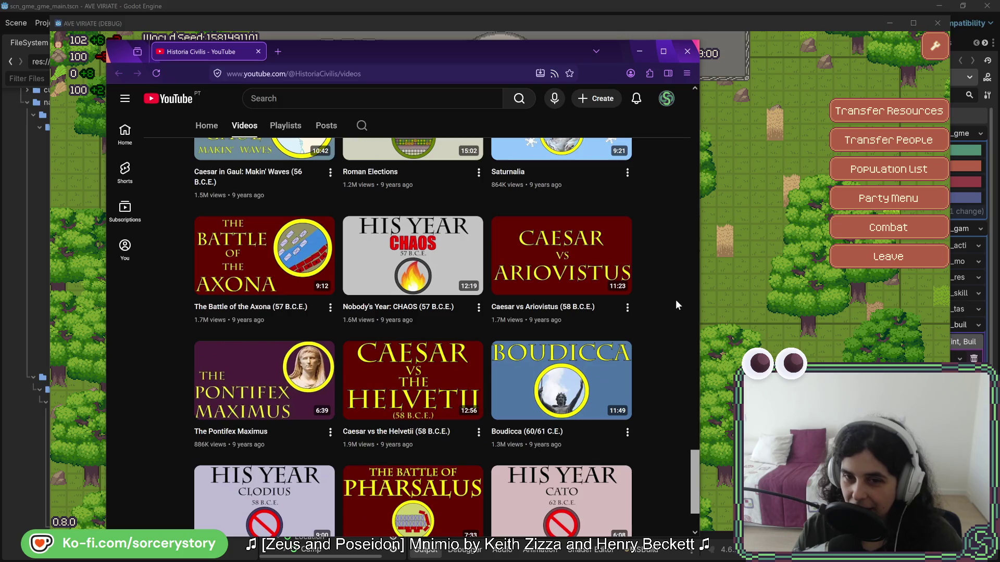
pyautogui.moveTo(431, 52); pyautogui.dragTo(999, 76)
pyautogui.hotkey('alt', 'Tab')
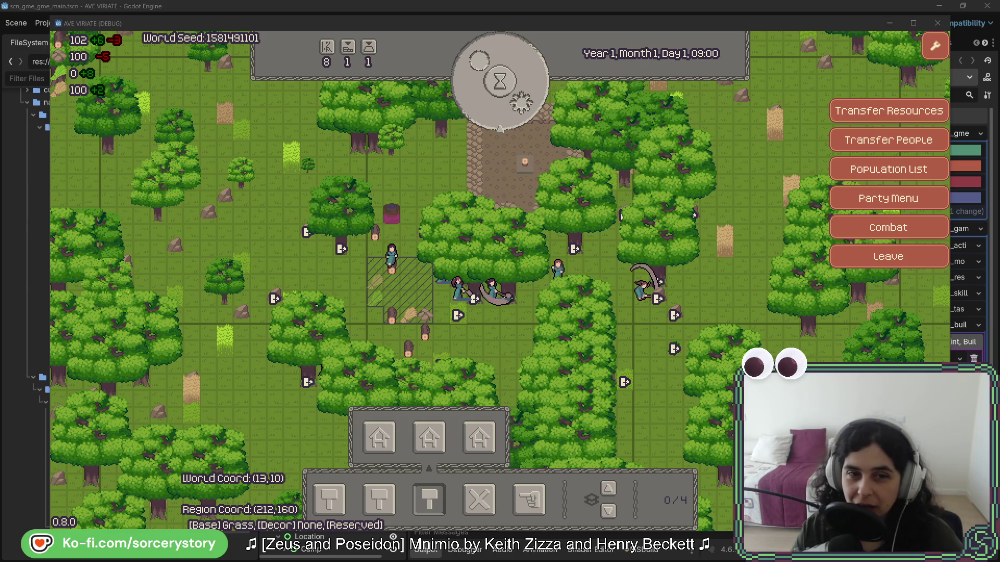
# Step: Inspect the herb pile, grass tile, cooking-pot frame and nearby villager, then close the details panel
pyautogui.click(375, 298)
pyautogui.click(458, 318)
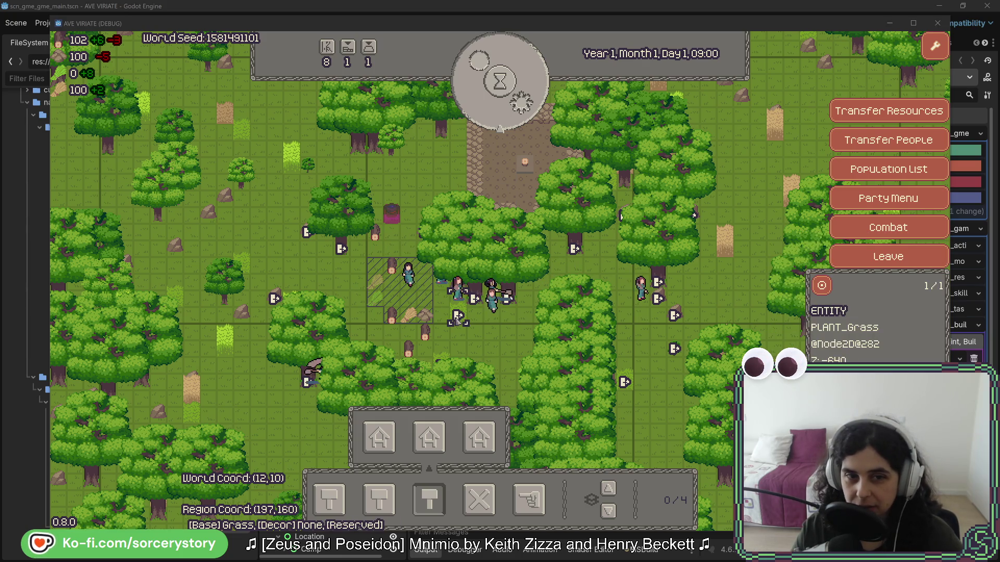
pyautogui.click(396, 220)
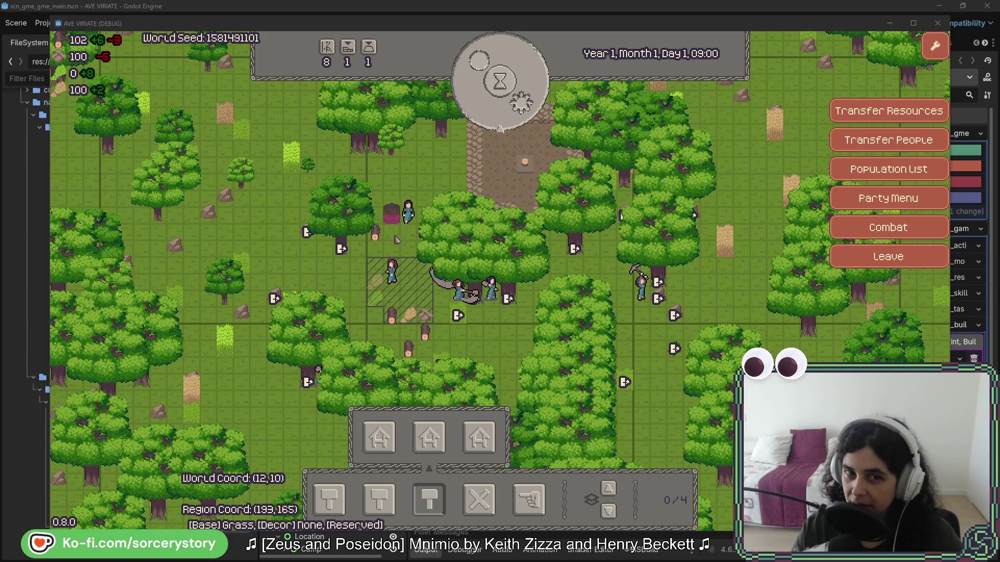
pyautogui.click(391, 273)
pyautogui.click(397, 245)
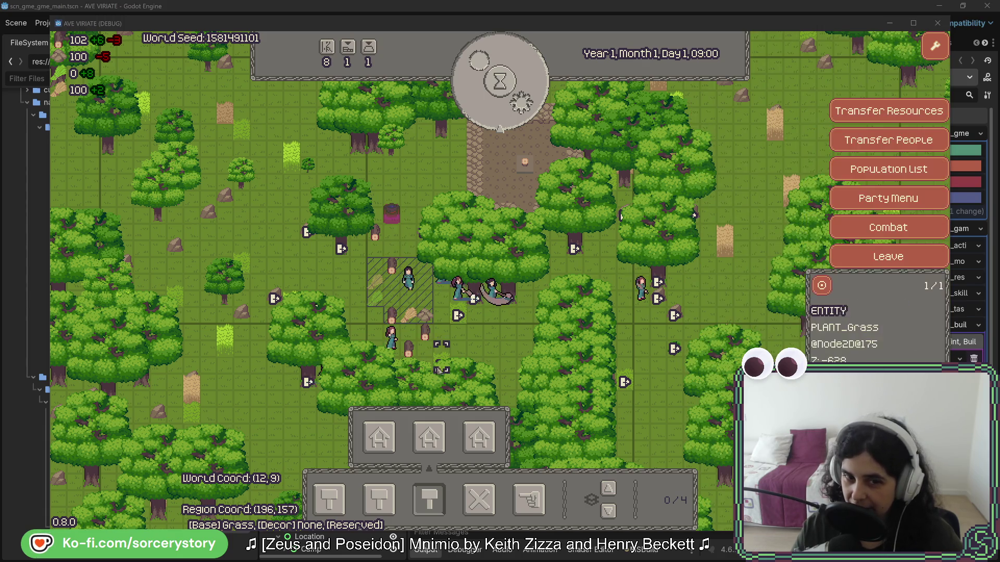
pyautogui.click(391, 218)
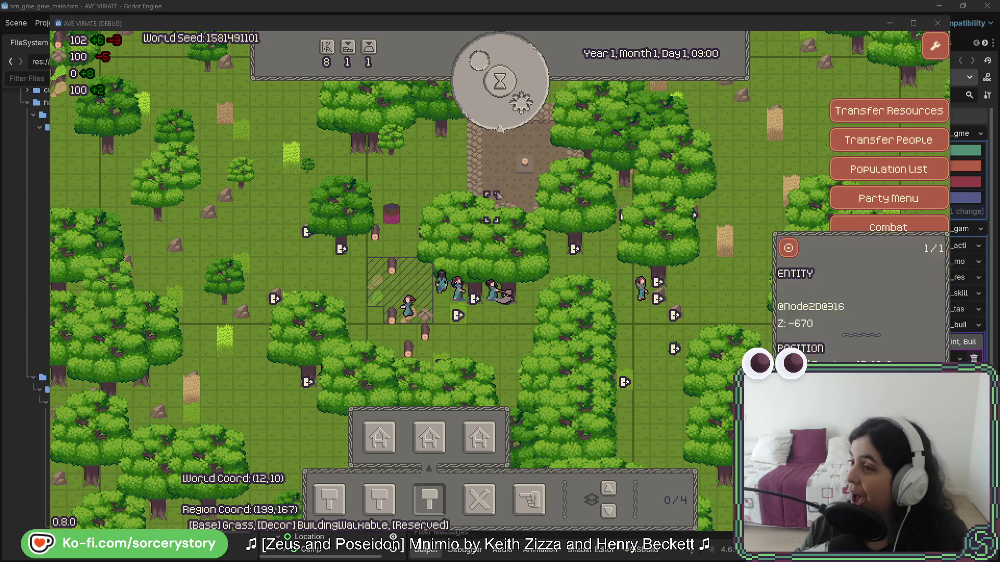
pyautogui.press('Escape')
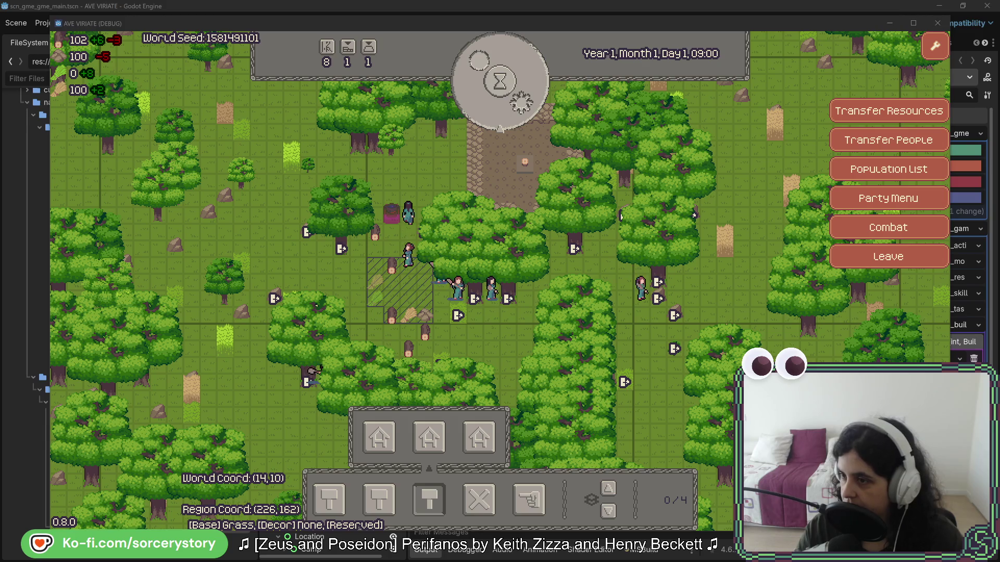
# Step: Bring the Aseprite window with the character sprite sheet in front of the game
pyautogui.hotkey('alt', 'Tab')
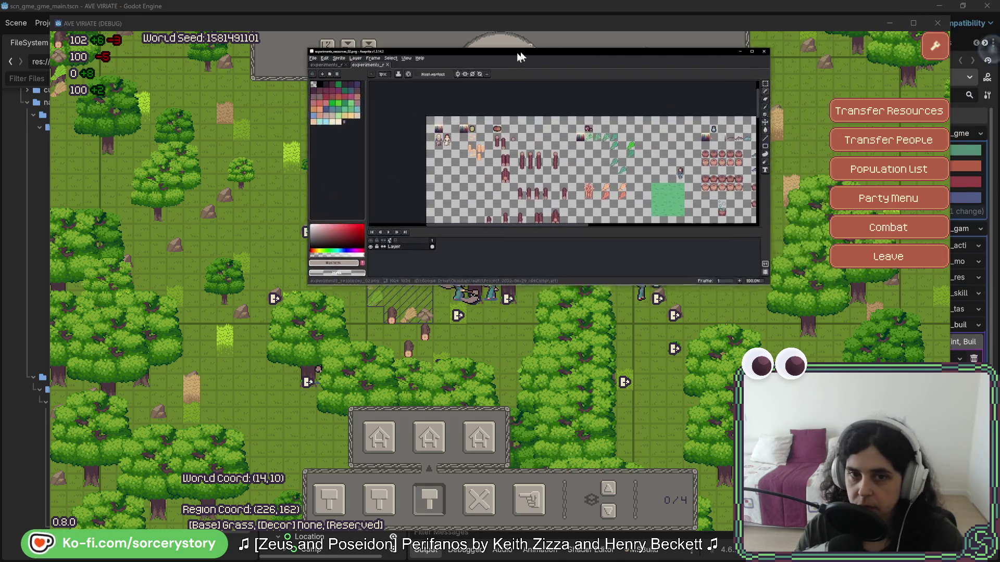
# Step: Maximize Aseprite, delete the whole character sprite sheet, and show the preset palette list
pyautogui.moveTo(530, 52); pyautogui.dragTo(374, 114)
pyautogui.doubleClick(374, 114)
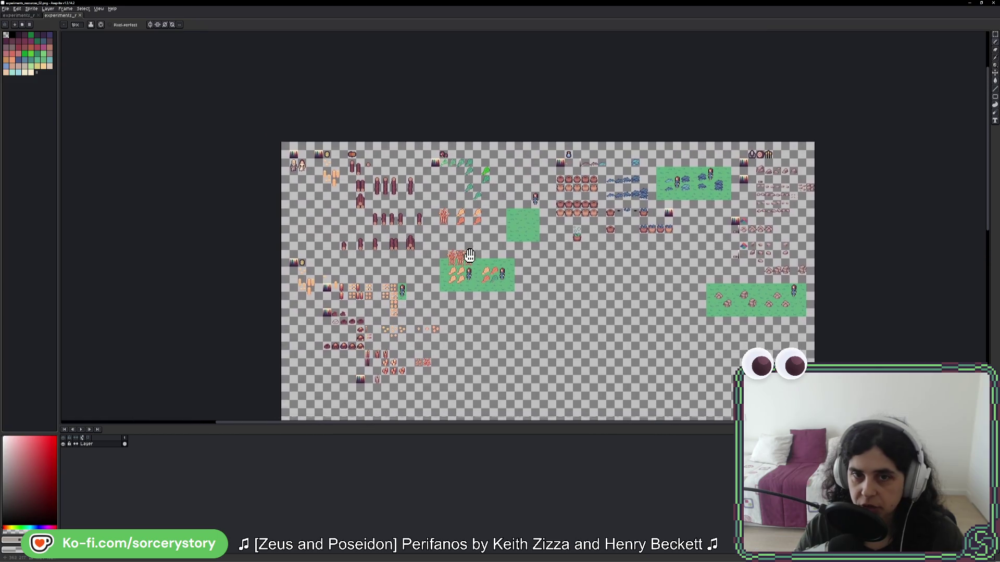
pyautogui.scroll(1, 480, 233)
pyautogui.moveTo(496, 157); pyautogui.dragTo(531, 186)
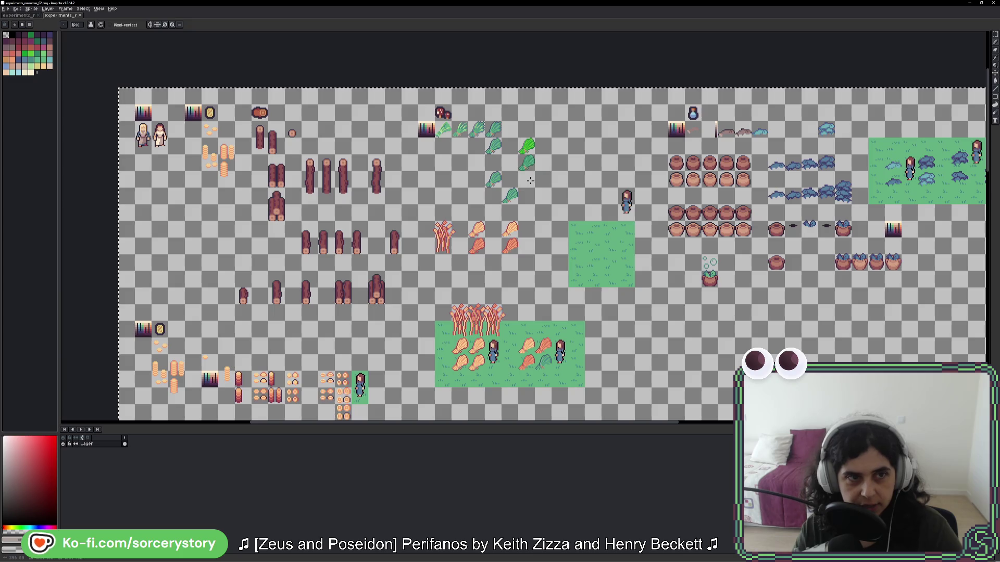
pyautogui.press('Delete')
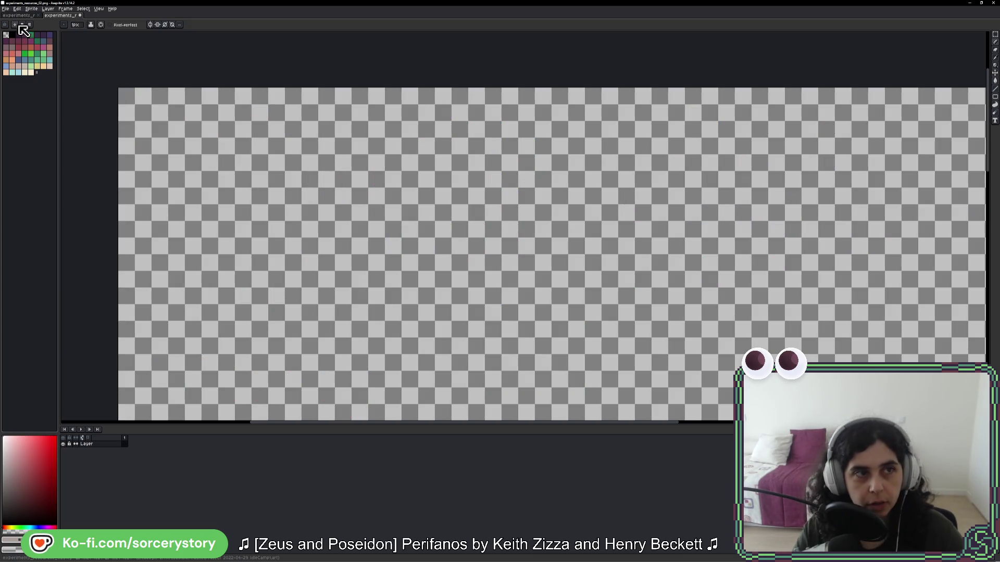
pyautogui.click(14, 25)
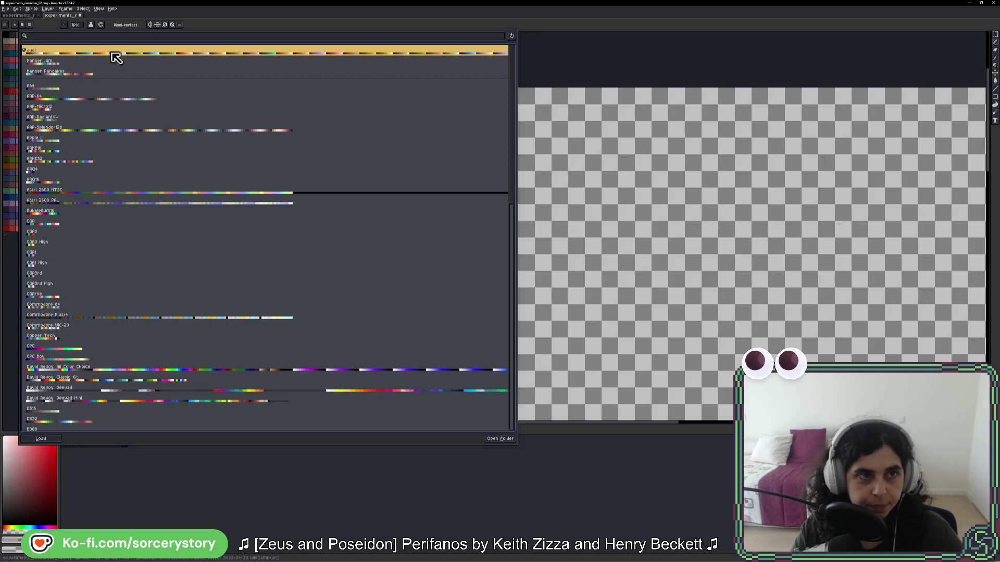
# Step: Load the 'duel' preset palette and zoom in on the empty canvas
pyautogui.click(112, 54)
pyautogui.moveTo(239, 119); pyautogui.dragTo(263, 154)
pyautogui.scroll(2, 246, 152)
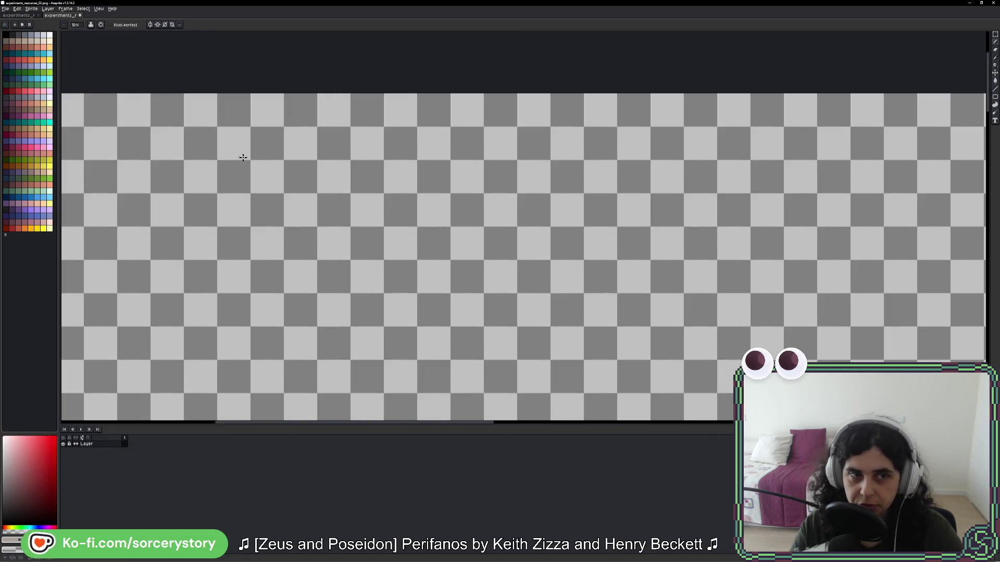
pyautogui.scroll(1, 380, 201)
pyautogui.scroll(2, 300, 194)
pyautogui.scroll(2, 300, 195)
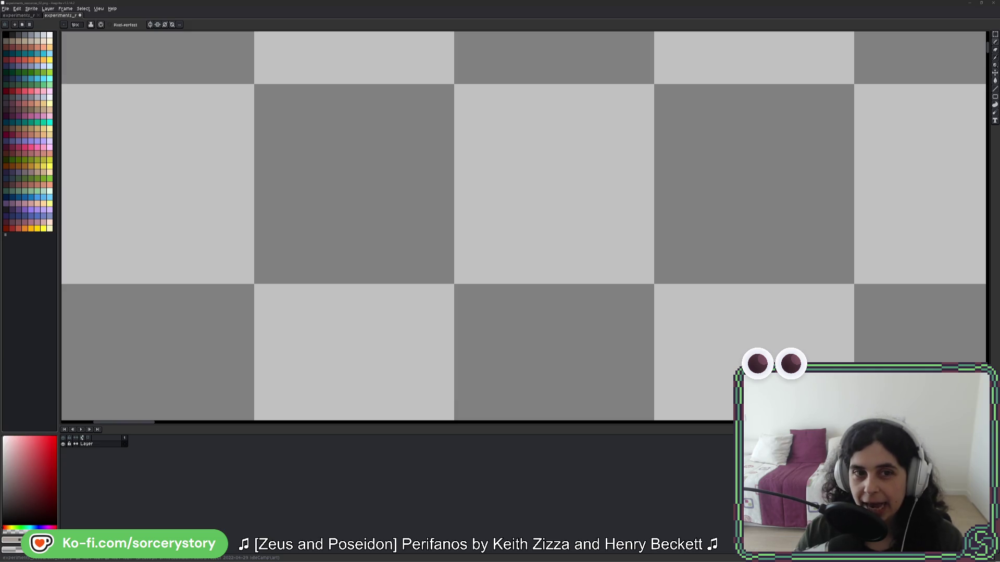
pyautogui.scroll(-2, 379, 266)
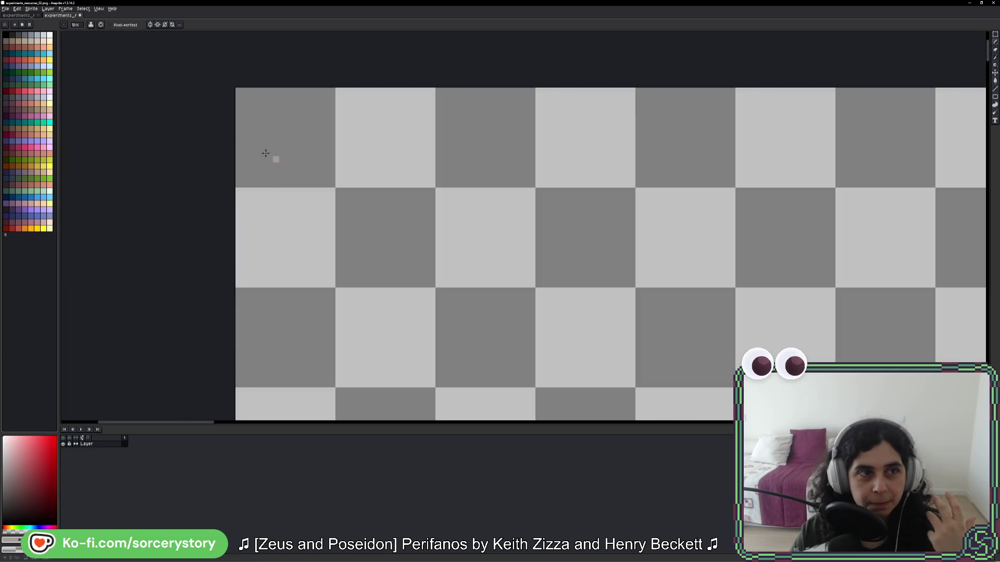
# Step: Select and copy the bearded villager on the experiments_resources_01 sheet
pyautogui.hotkey('ctrl', 'Tab')
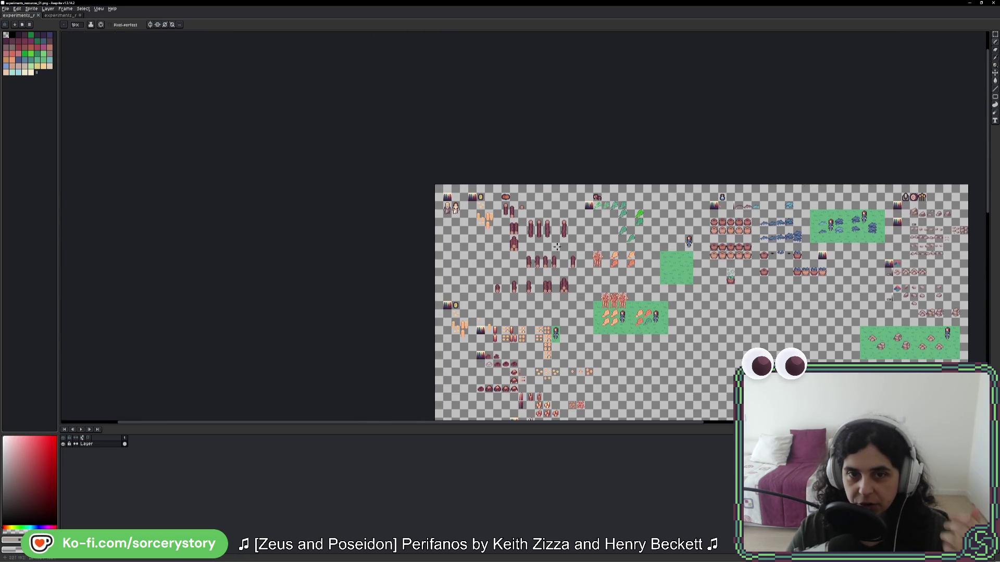
pyautogui.scroll(3, 502, 200)
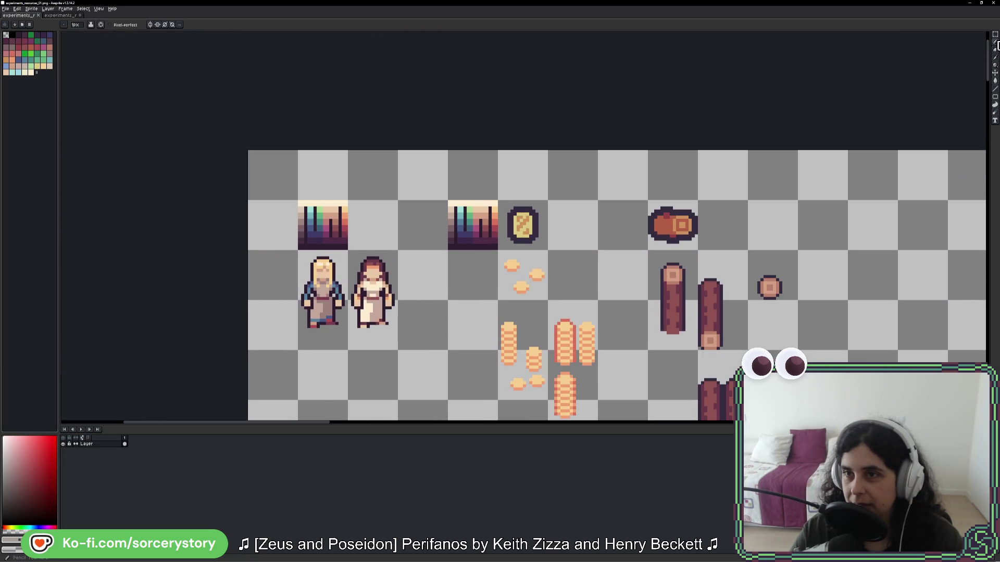
pyautogui.click(995, 35)
pyautogui.moveTo(298, 250); pyautogui.dragTo(349, 352)
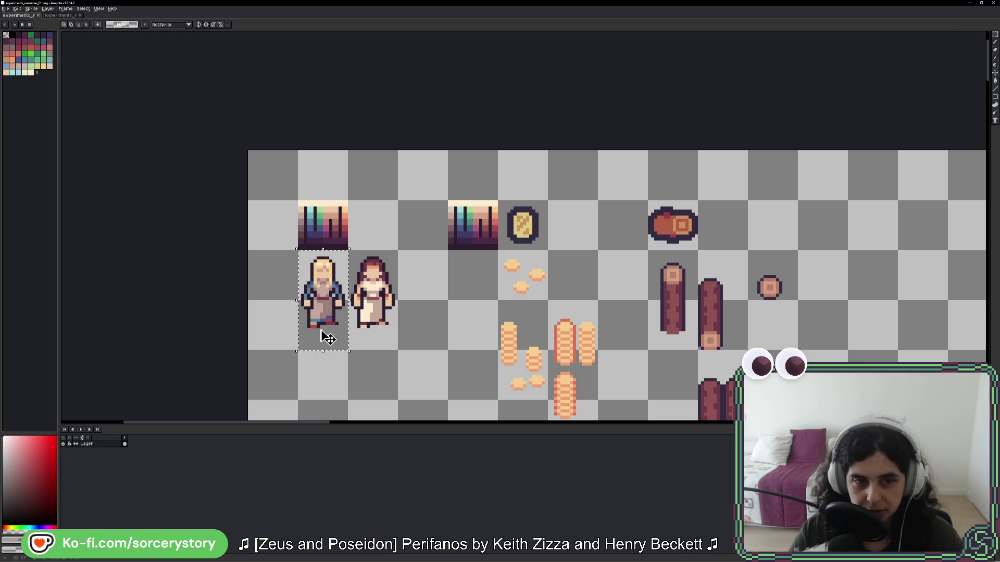
pyautogui.hotkey('ctrl', 'c')
# Step: Paste the villager onto the emptied sprite sheet, one grid cell higher, and commit it
pyautogui.click(61, 15)
pyautogui.hotkey('ctrl', 'v')
pyautogui.moveTo(410, 388); pyautogui.dragTo(410, 288)
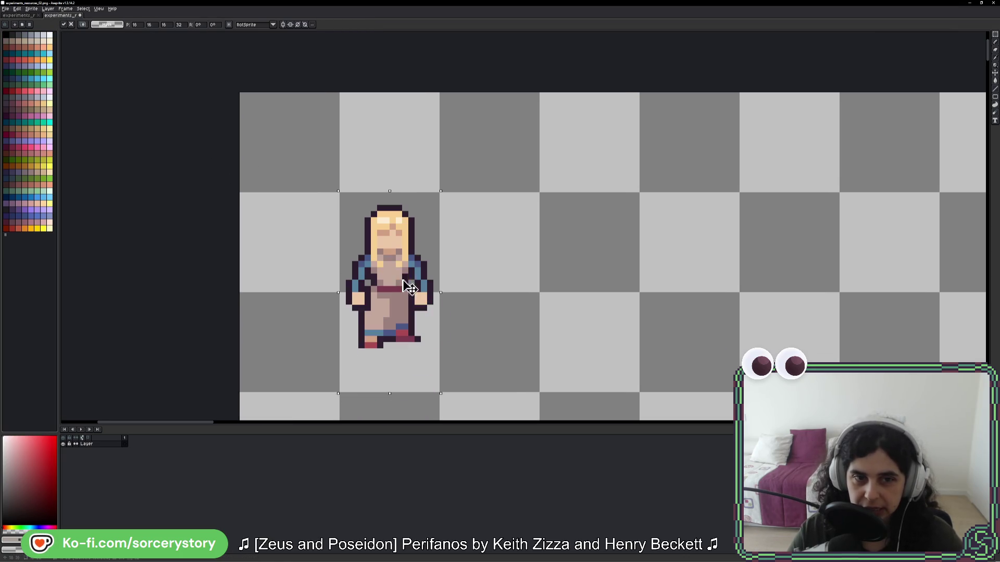
pyautogui.click(464, 339)
pyautogui.moveTo(464, 339); pyautogui.dragTo(426, 275)
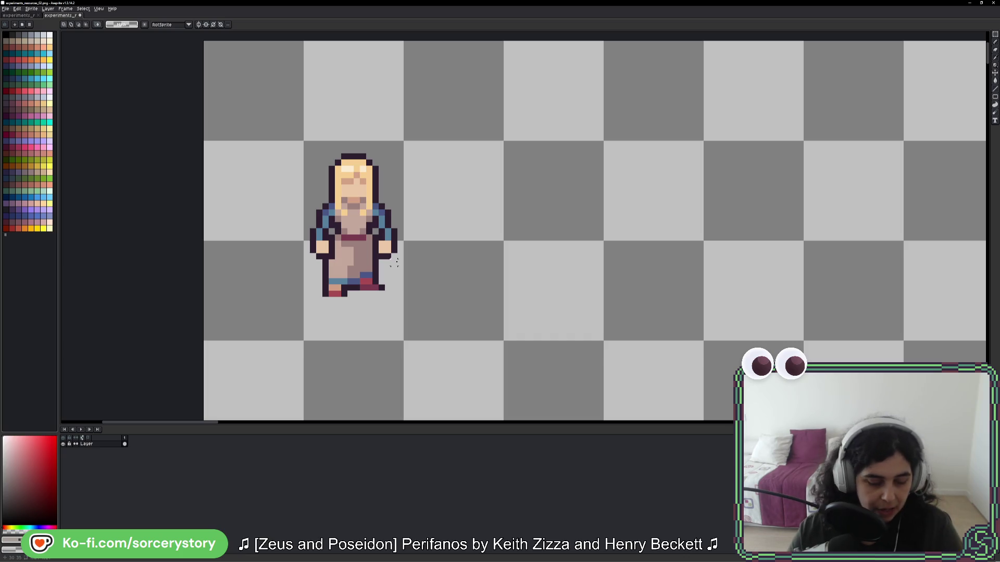
pyautogui.press('b')
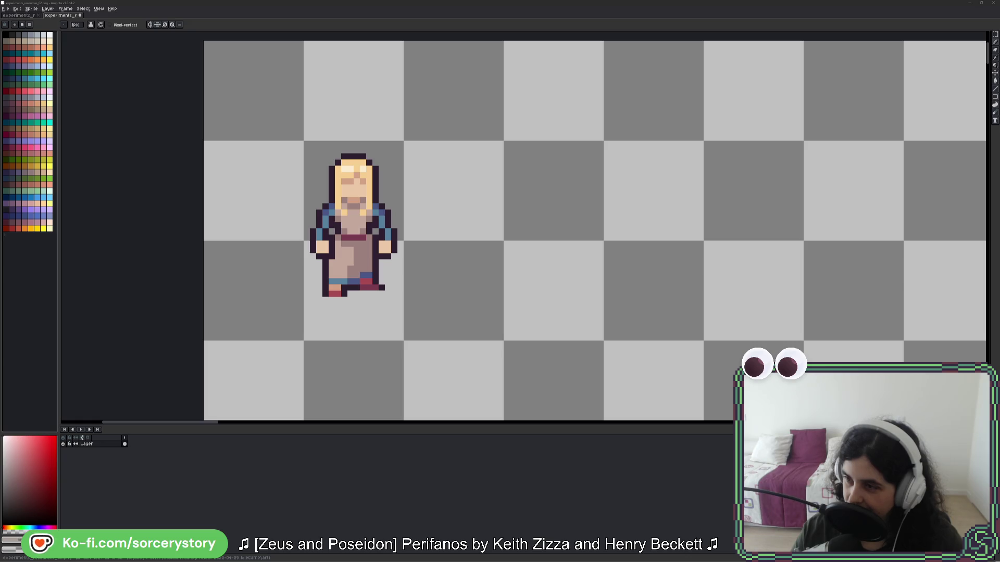
pyautogui.hotkey('alt', 'Tab')
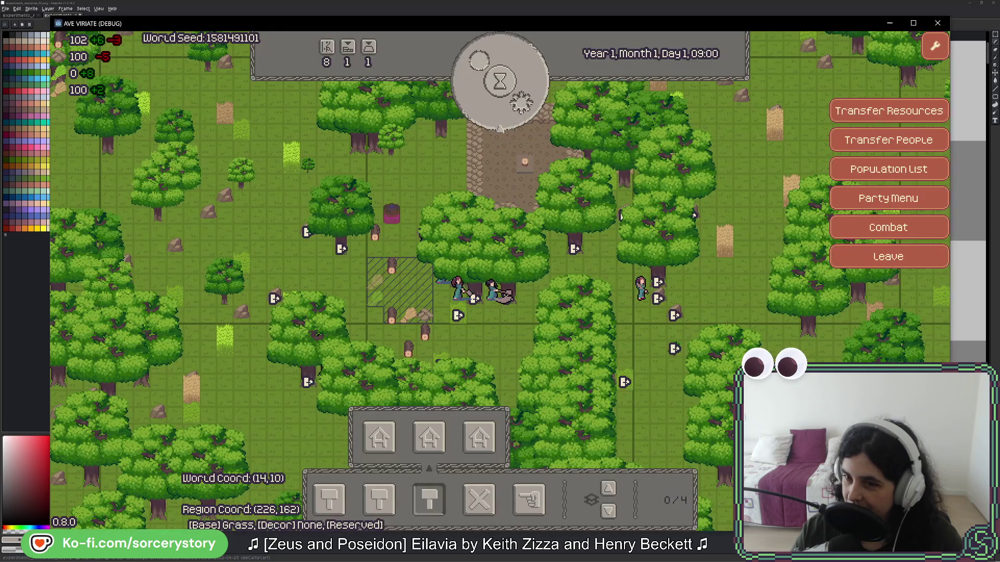
pyautogui.hotkey('alt', 'Tab')
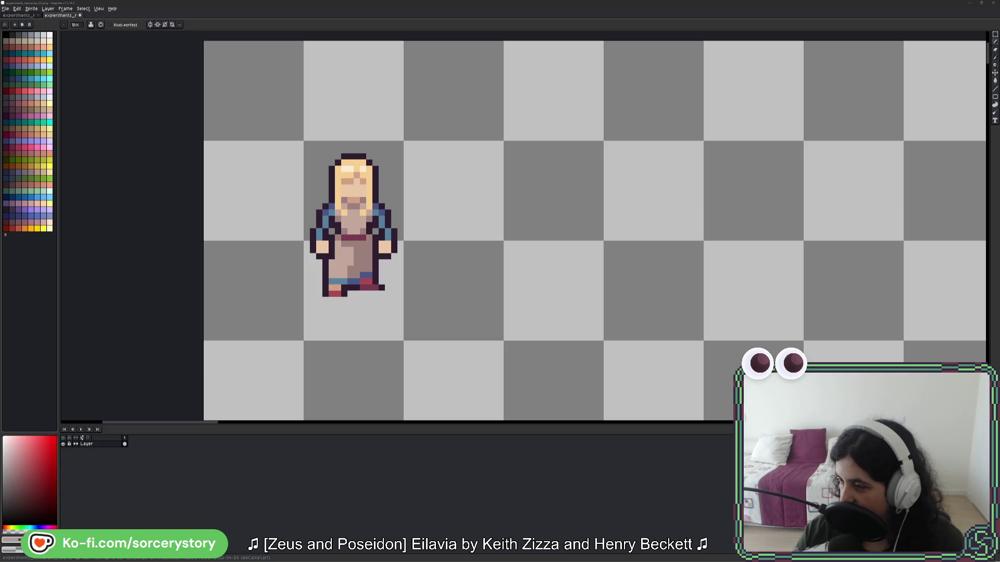
# Step: Pencil a reddish-brown 2x2 square just right of the villager
pyautogui.scroll(3, 432, 326)
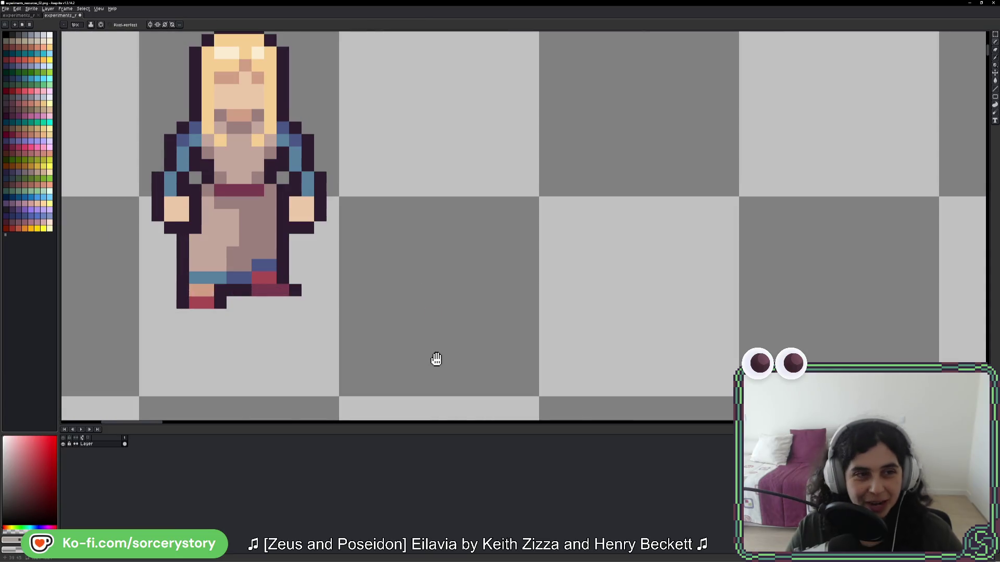
pyautogui.click(24, 187)
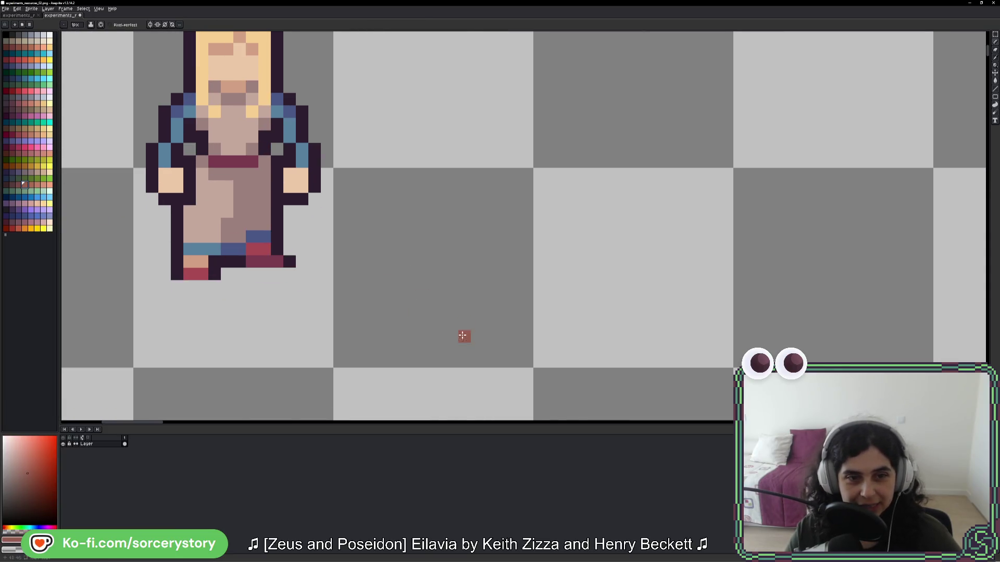
pyautogui.scroll(1, 458, 346)
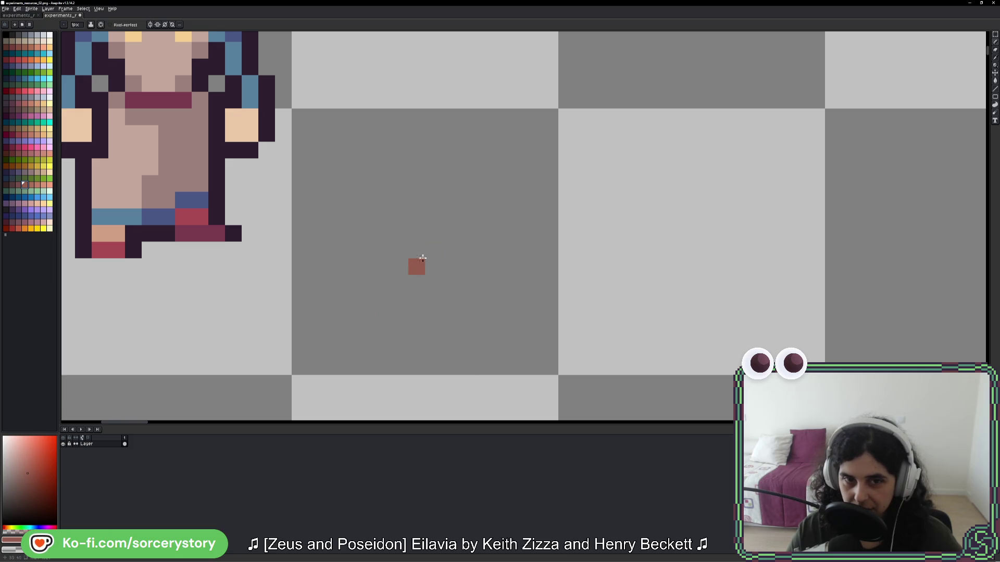
pyautogui.moveTo(412, 250)
pyautogui.mouseDown()
pyautogui.moveTo(416, 267)
pyautogui.moveTo(427, 266)
pyautogui.mouseUp()
pyautogui.click(432, 251)
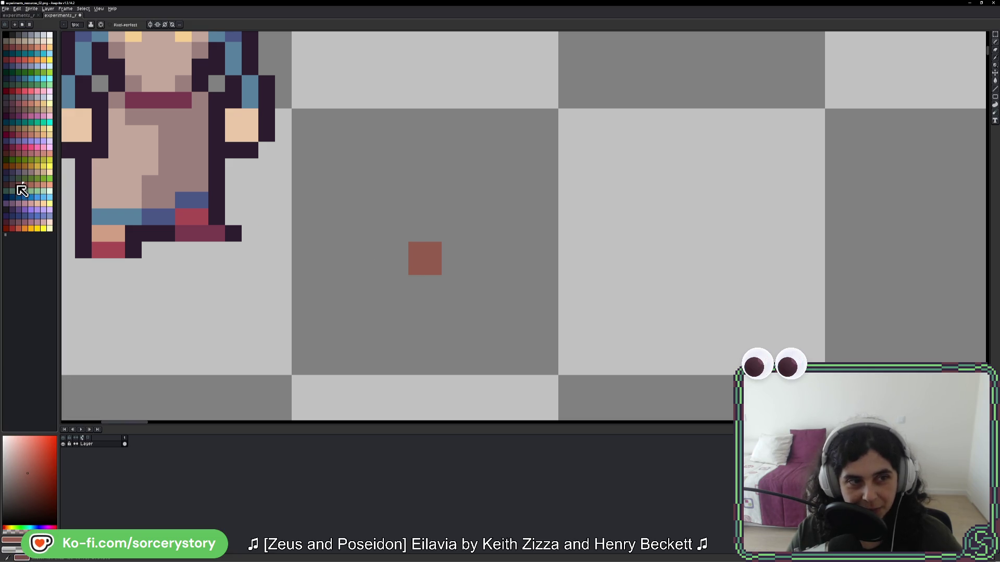
# Step: Add dark brown pixels trailing diagonally up-right from the square to form the stick
pyautogui.click(10, 185)
pyautogui.click(433, 233)
pyautogui.click(451, 250)
pyautogui.click(449, 236)
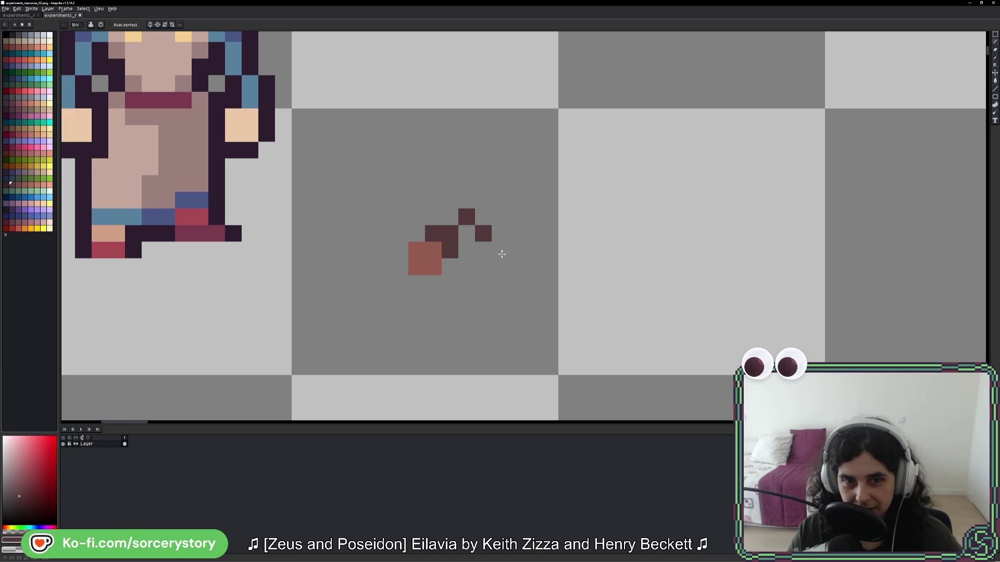
pyautogui.scroll(-5, 555, 290)
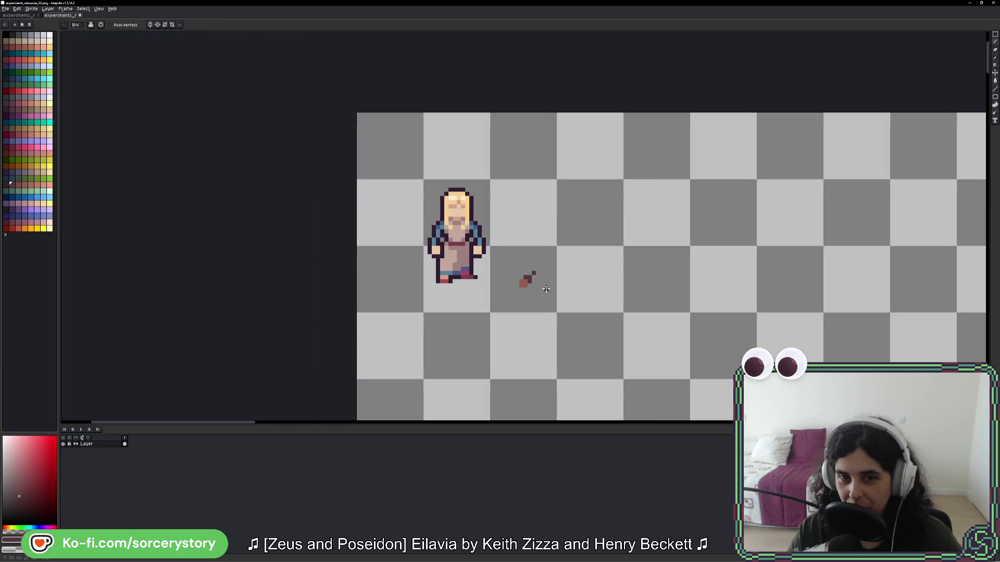
pyautogui.scroll(3, 546, 289)
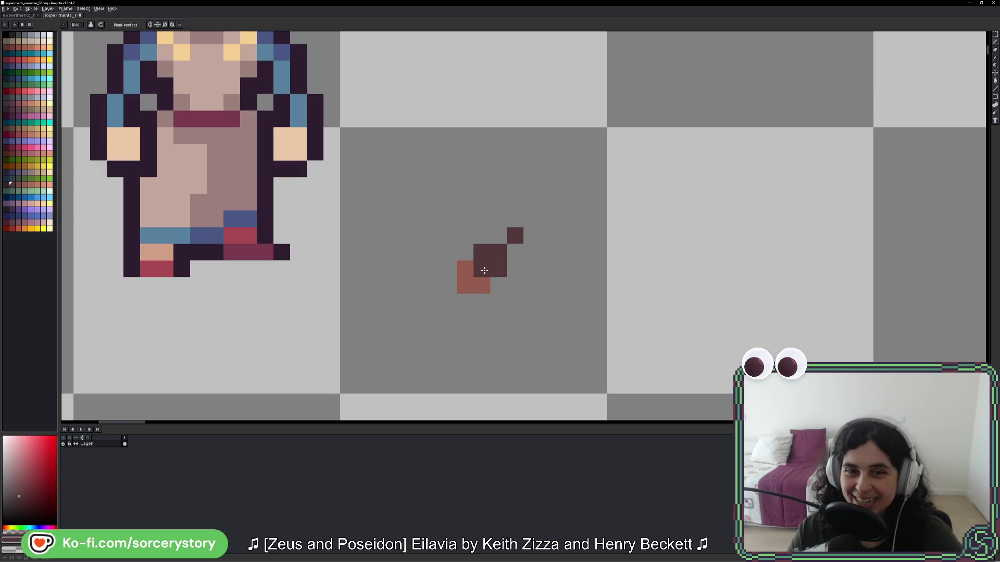
pyautogui.scroll(-5, 627, 277)
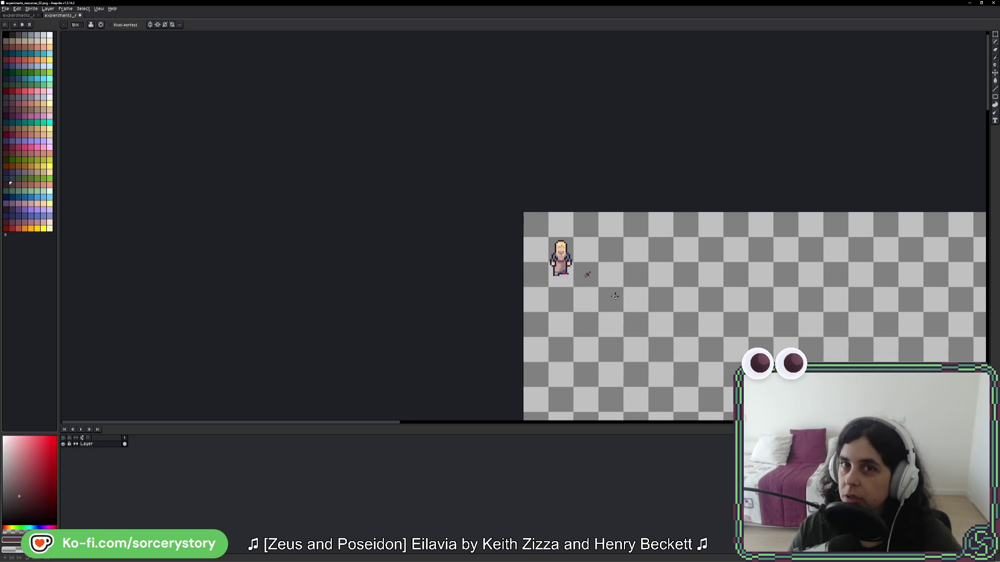
# Step: Frame the villager and stick, compare them in the running AVE VIRIATE game, then return
pyautogui.press('i')
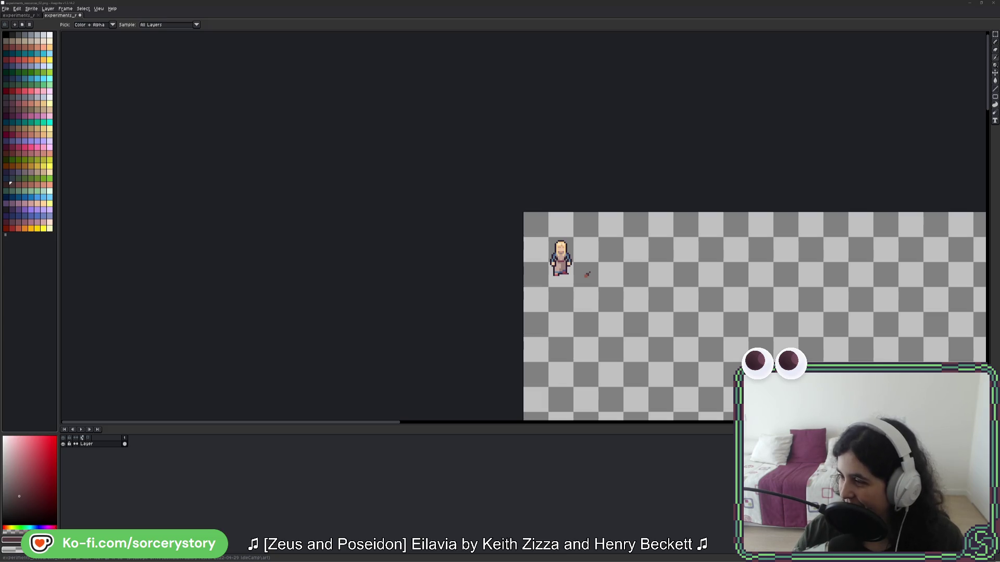
pyautogui.press('b')
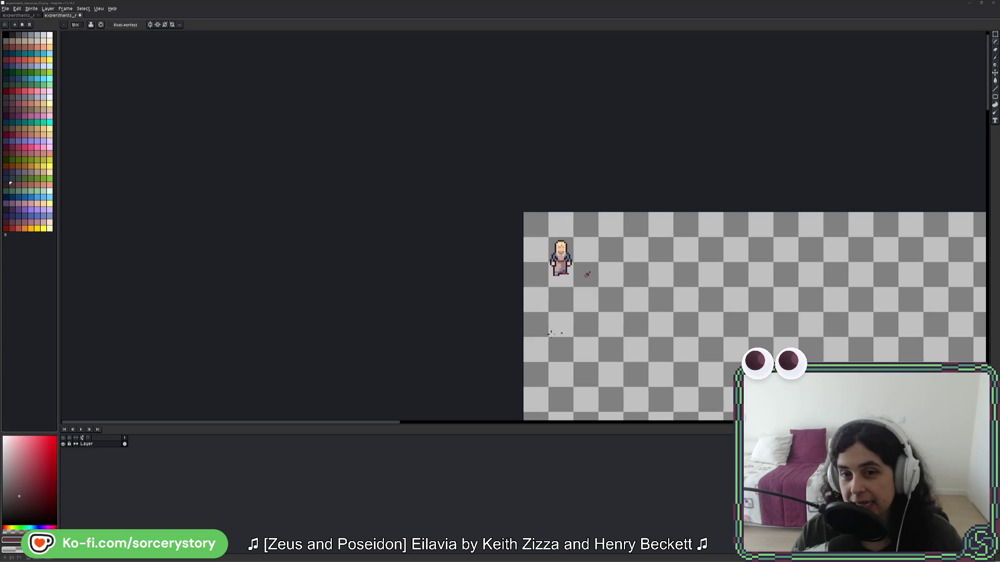
pyautogui.scroll(3, 565, 301)
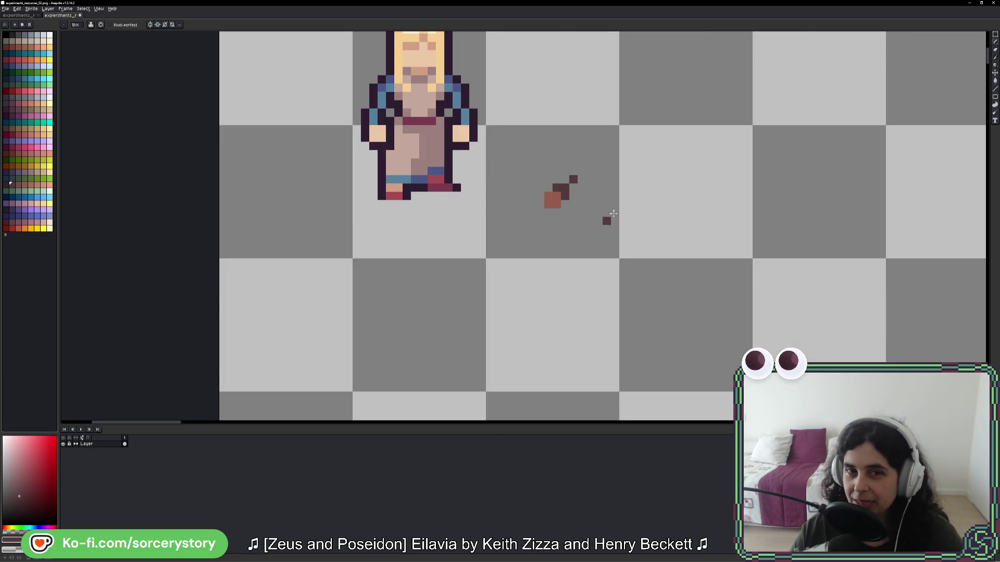
pyautogui.moveTo(604, 218)
pyautogui.mouseDown()
pyautogui.moveTo(580, 198)
pyautogui.moveTo(581, 220)
pyautogui.mouseUp()
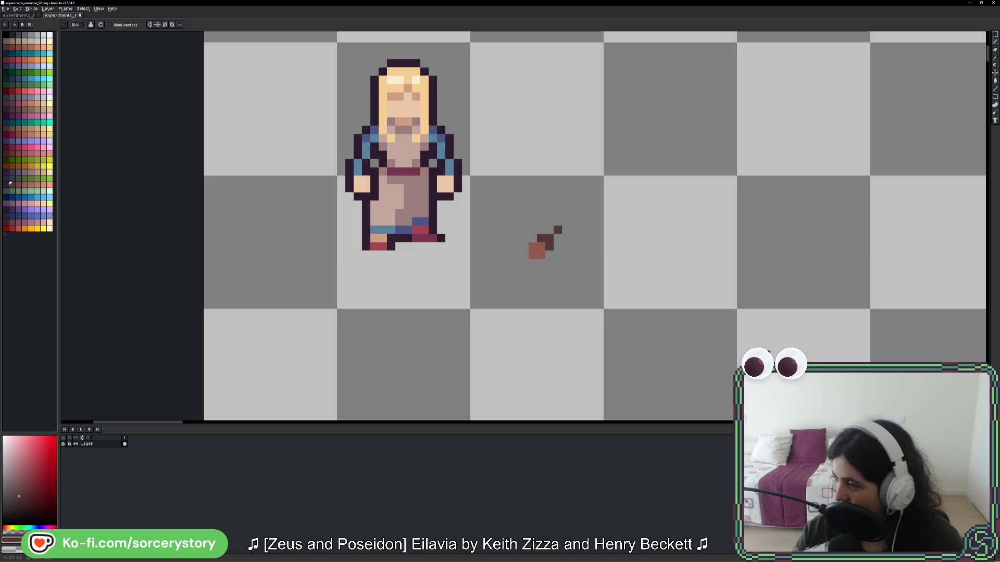
pyautogui.press('i')
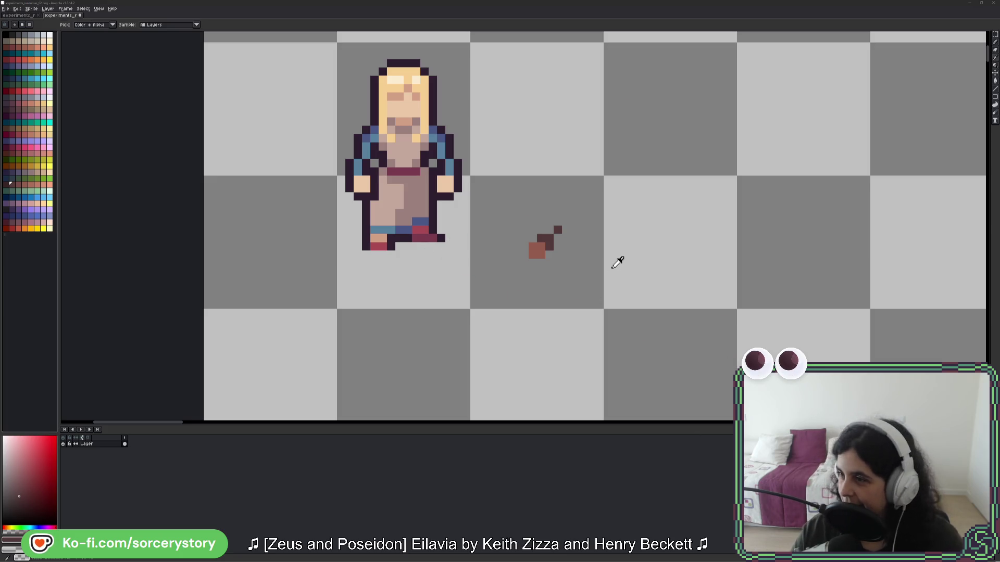
pyautogui.hotkey('alt', 'Tab')
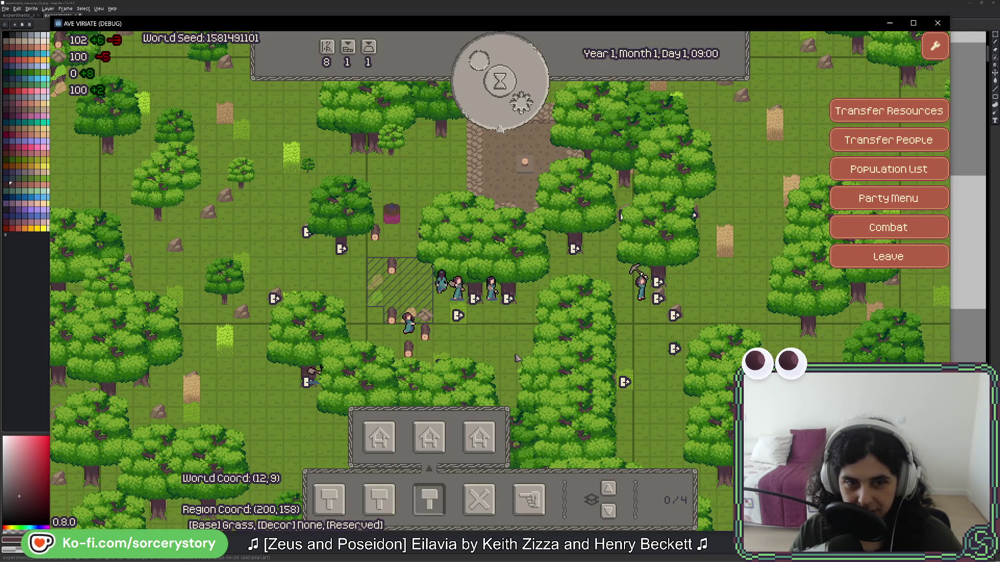
pyautogui.hotkey('alt', 'Tab')
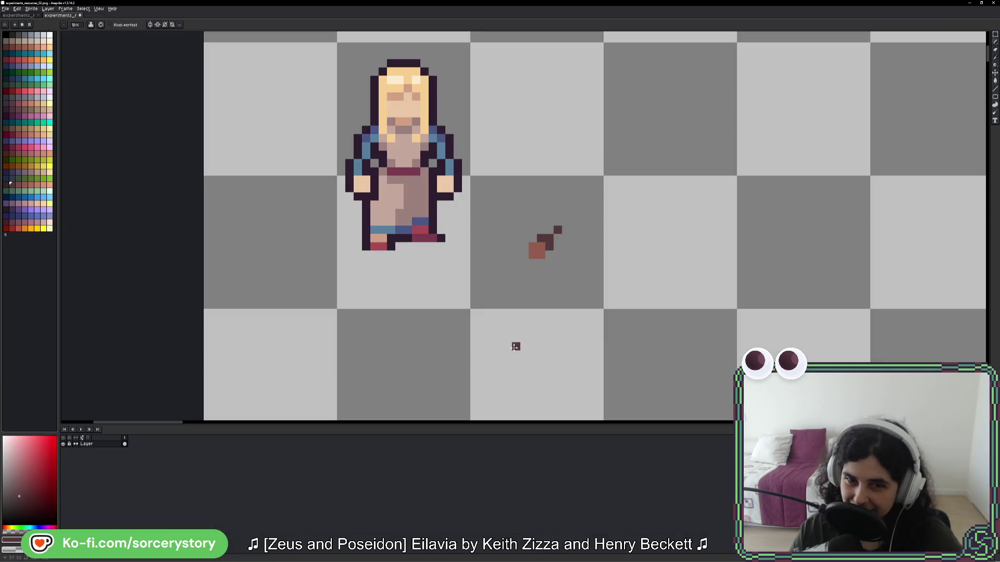
# Step: Duplicate the brown stick tile two tiles to the right
pyautogui.click(995, 34)
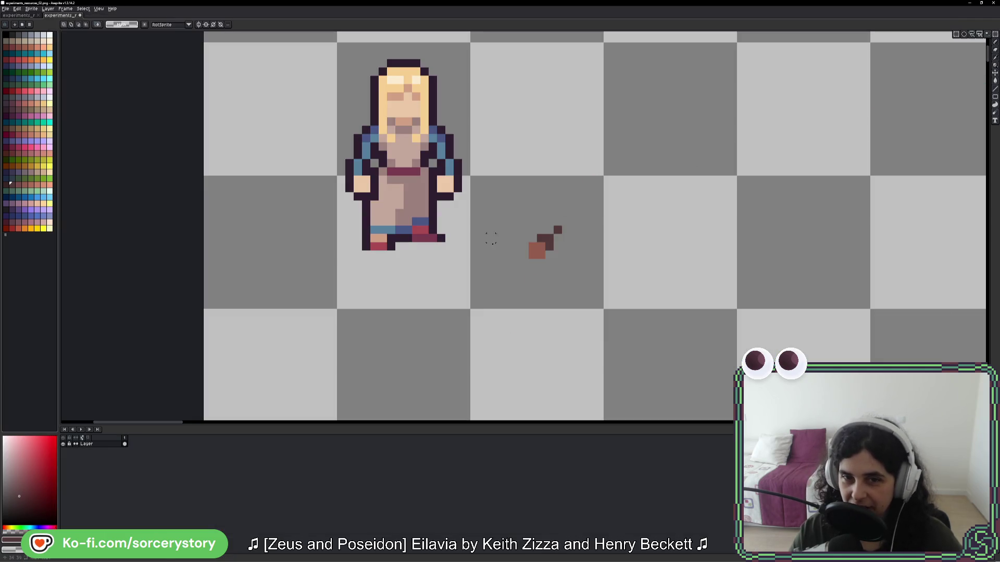
pyautogui.moveTo(524, 260)
pyautogui.mouseDown()
pyautogui.moveTo(547, 302)
pyautogui.moveTo(873, 264)
pyautogui.mouseUp()
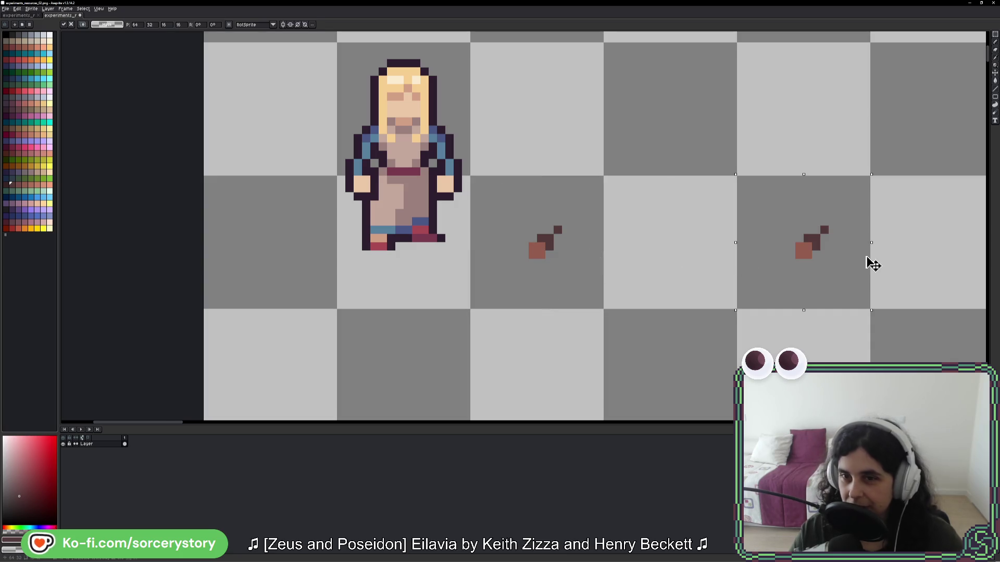
pyautogui.press('b')
pyautogui.scroll(5, 813, 263)
pyautogui.click(618, 320)
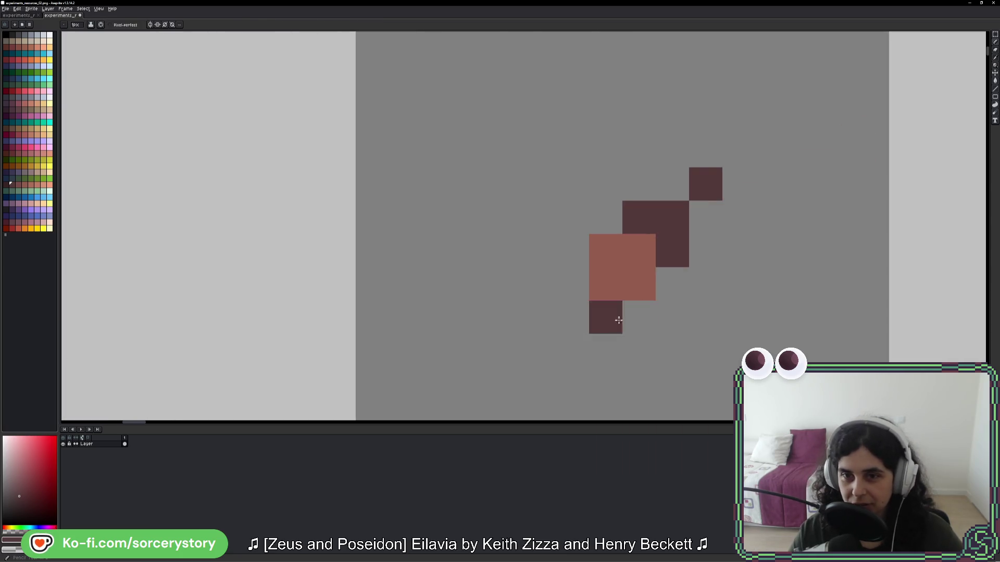
pyautogui.hotkey('ctrl', 'z')
pyautogui.moveTo(680, 255)
pyautogui.mouseDown()
pyautogui.moveTo(625, 286)
pyautogui.moveTo(616, 320)
pyautogui.moveTo(677, 219)
pyautogui.moveTo(658, 174)
pyautogui.moveTo(622, 205)
pyautogui.moveTo(582, 214)
pyautogui.moveTo(538, 243)
pyautogui.mouseUp()
# Step: Thicken the copy with a darker diagonal and dark mauve pixels along its column, bottom and middle
pyautogui.click(6, 185)
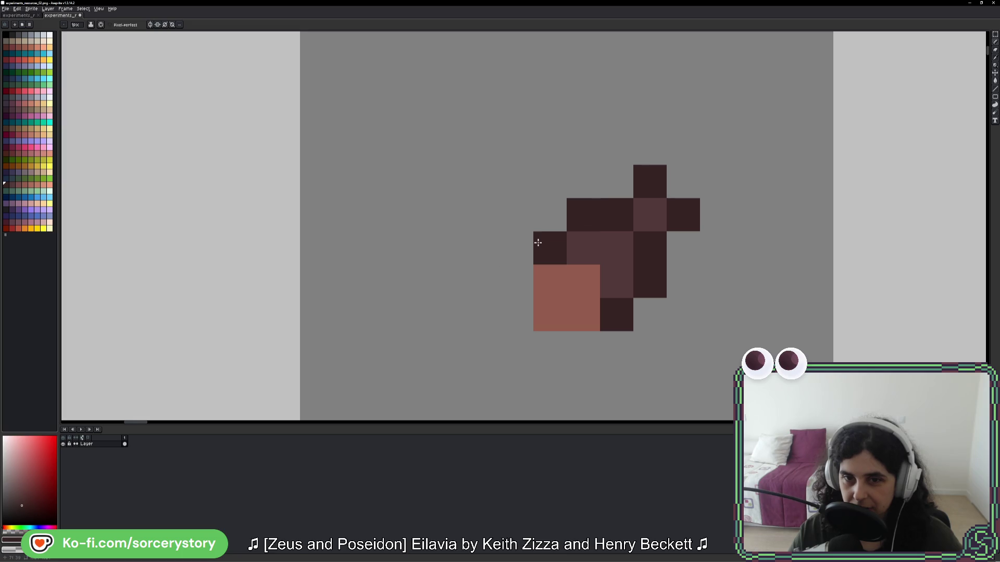
pyautogui.keyDown('alt'); pyautogui.click(580, 294); pyautogui.keyUp('alt')
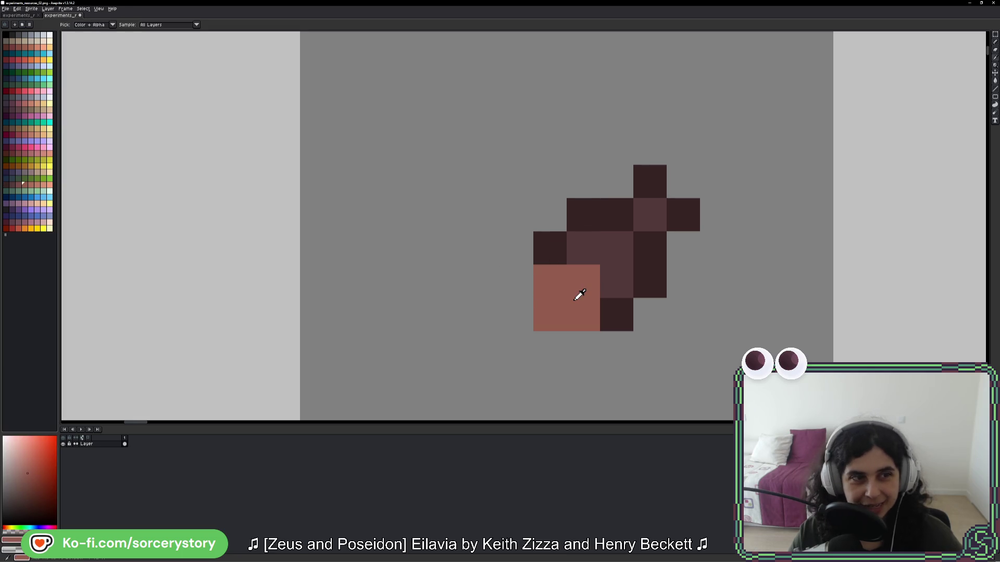
pyautogui.click(14, 187)
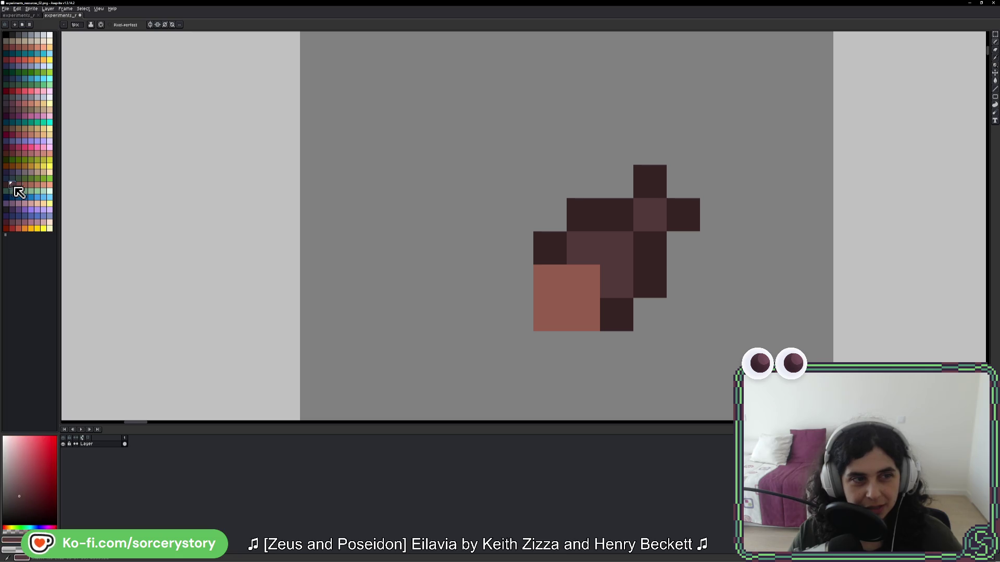
pyautogui.moveTo(512, 283)
pyautogui.mouseDown()
pyautogui.moveTo(510, 318)
pyautogui.moveTo(526, 352)
pyautogui.moveTo(586, 353)
pyautogui.mouseUp()
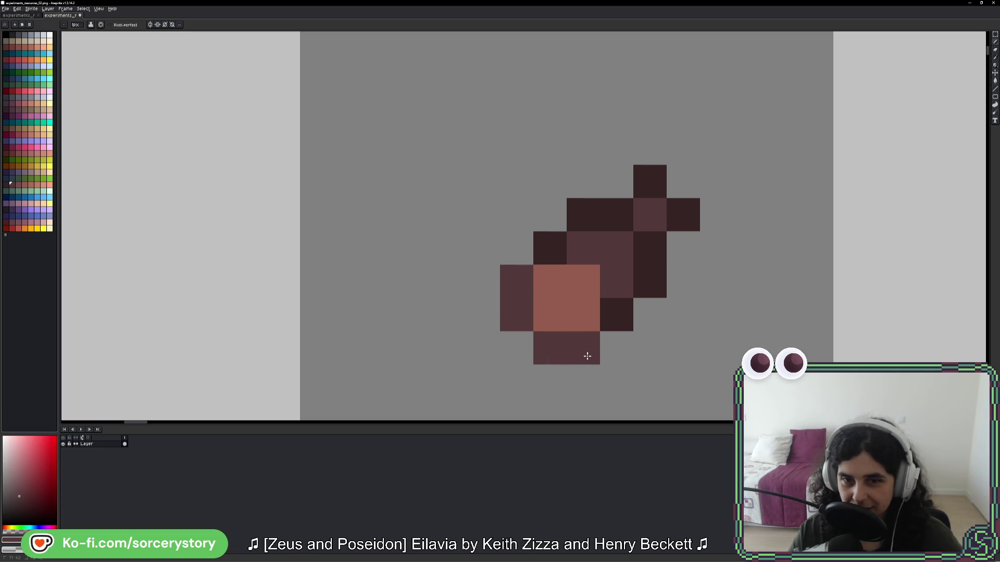
pyautogui.click(642, 375)
pyautogui.scroll(-4, 676, 371)
pyautogui.scroll(3, 692, 367)
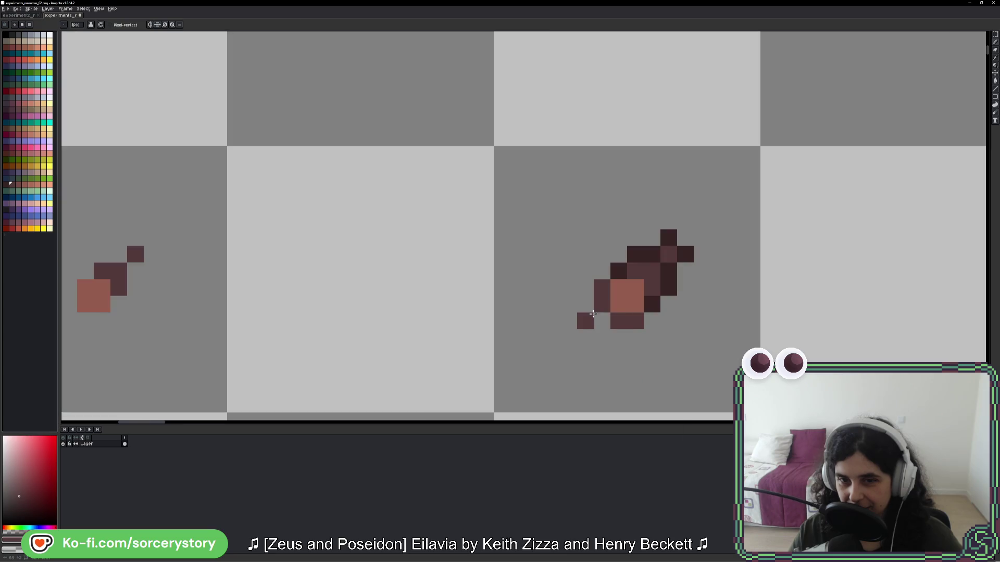
pyautogui.click(607, 317)
pyautogui.click(669, 274)
# Step: Erase the extra dark pixels at the bundle's top-left and top-right
pyautogui.scroll(-4, 755, 334)
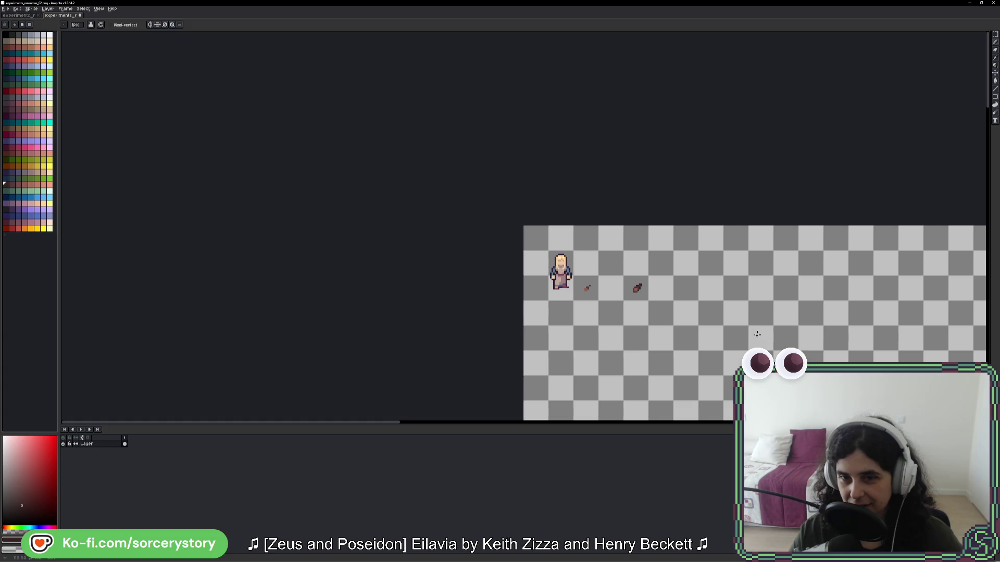
pyautogui.scroll(4, 703, 300)
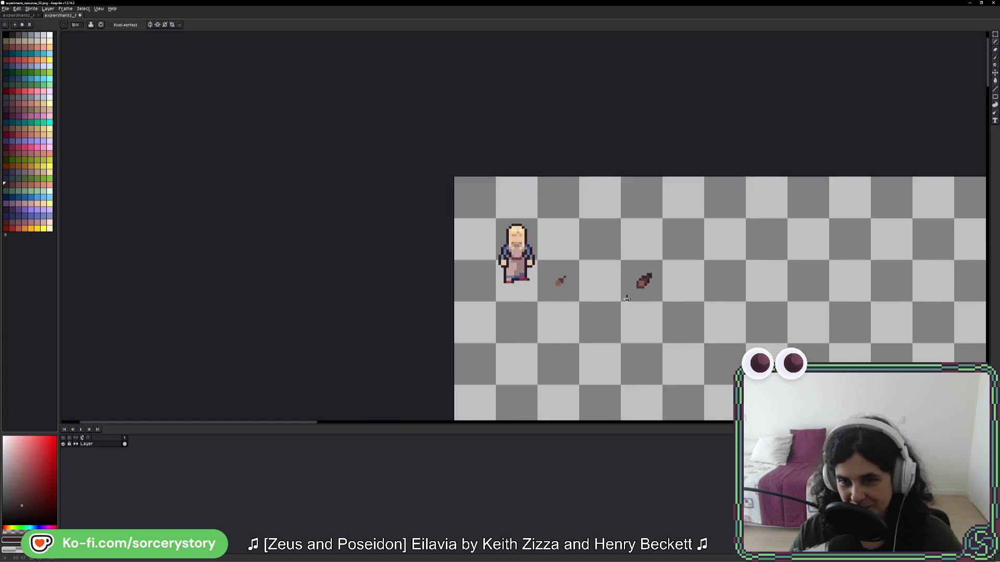
pyautogui.scroll(2, 699, 264)
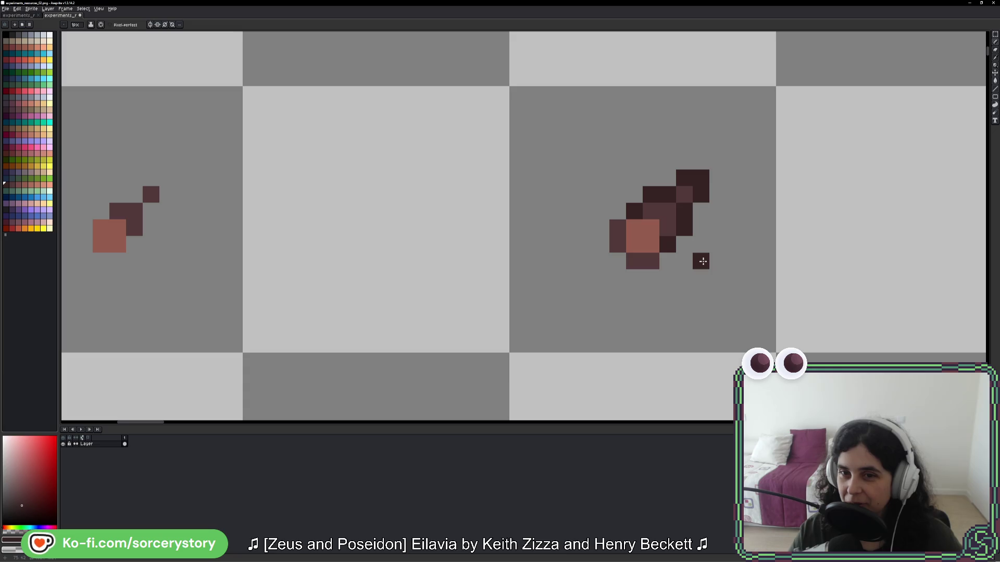
pyautogui.click(673, 185)
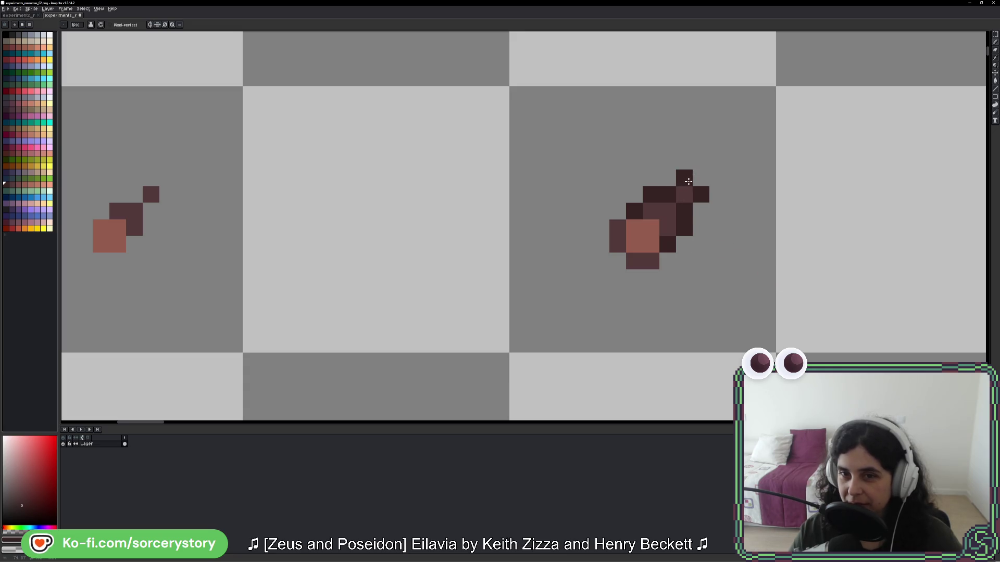
pyautogui.moveTo(686, 178); pyautogui.dragTo(704, 200)
pyautogui.scroll(-5, 750, 282)
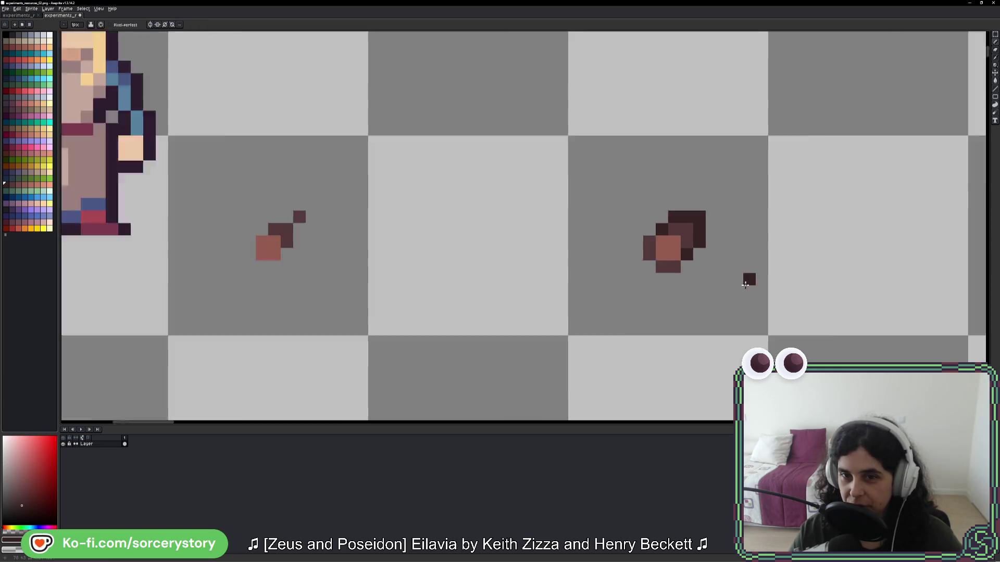
pyautogui.scroll(-1, 761, 290)
pyautogui.scroll(-1, 763, 291)
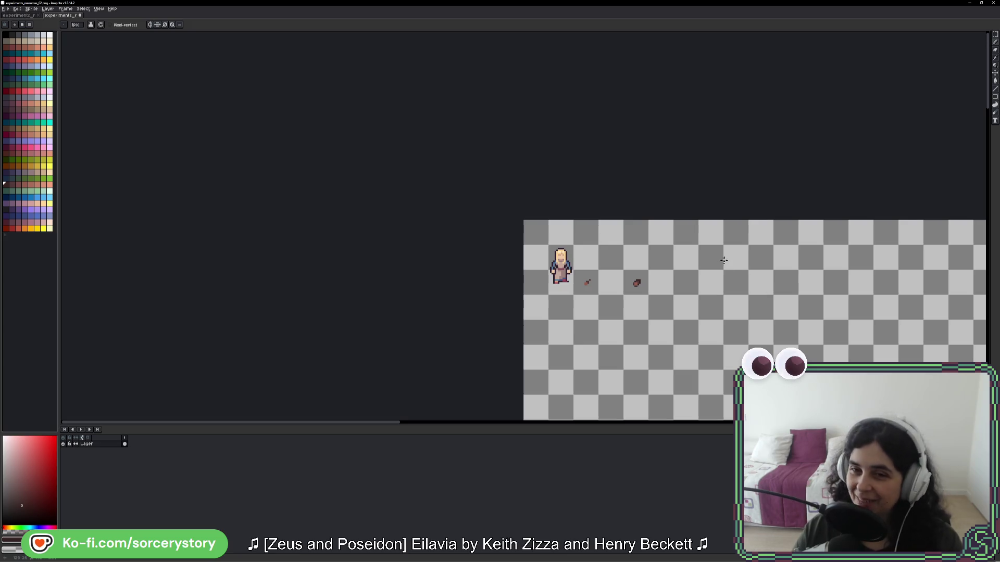
pyautogui.scroll(5, 610, 282)
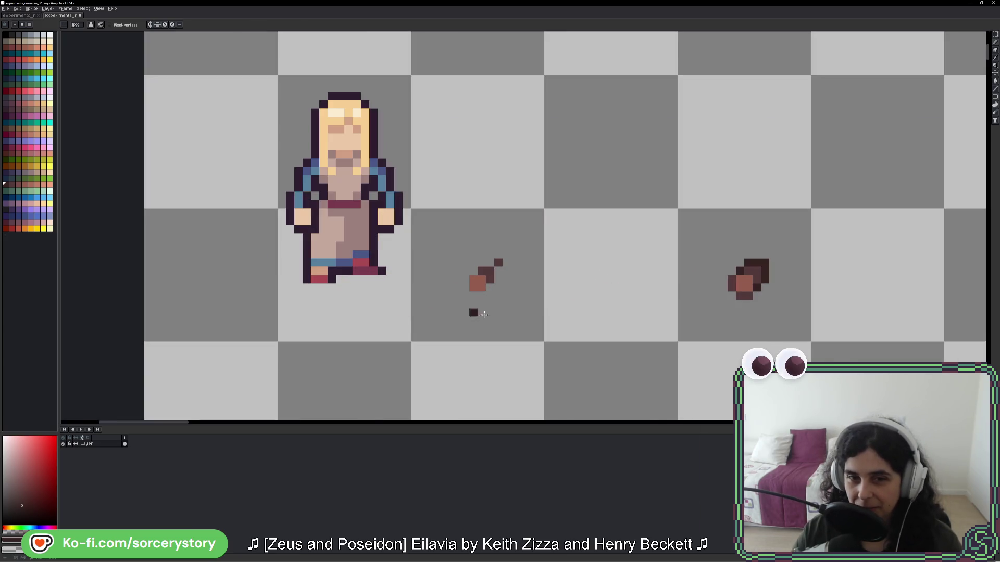
pyautogui.moveTo(513, 233)
pyautogui.mouseDown()
pyautogui.moveTo(448, 272)
pyautogui.moveTo(471, 219)
pyautogui.mouseUp()
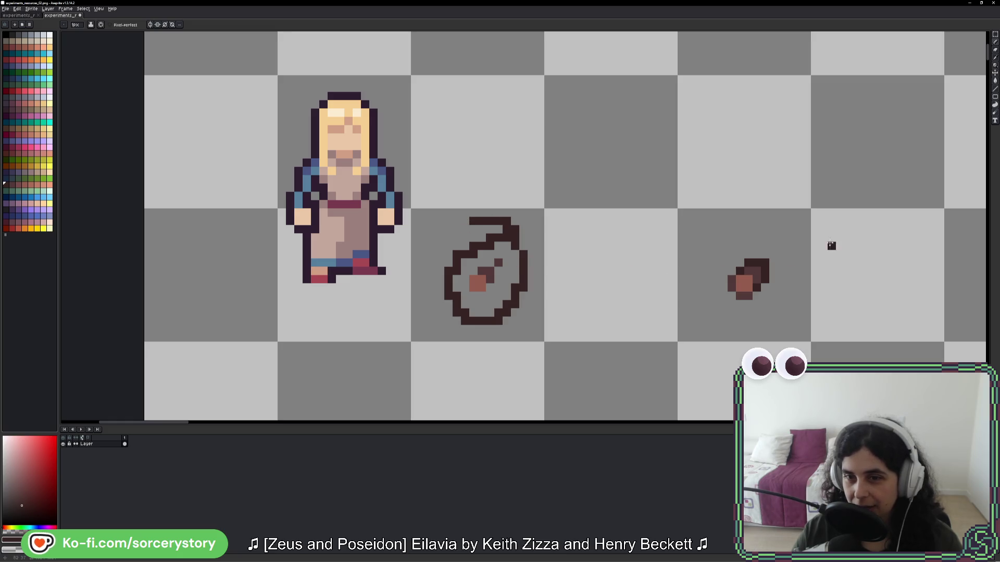
pyautogui.moveTo(784, 220); pyautogui.dragTo(792, 237)
pyautogui.hotkey('ctrl', 'z')
pyautogui.hotkey('ctrl', 'z')
pyautogui.hotkey('ctrl', 'z')
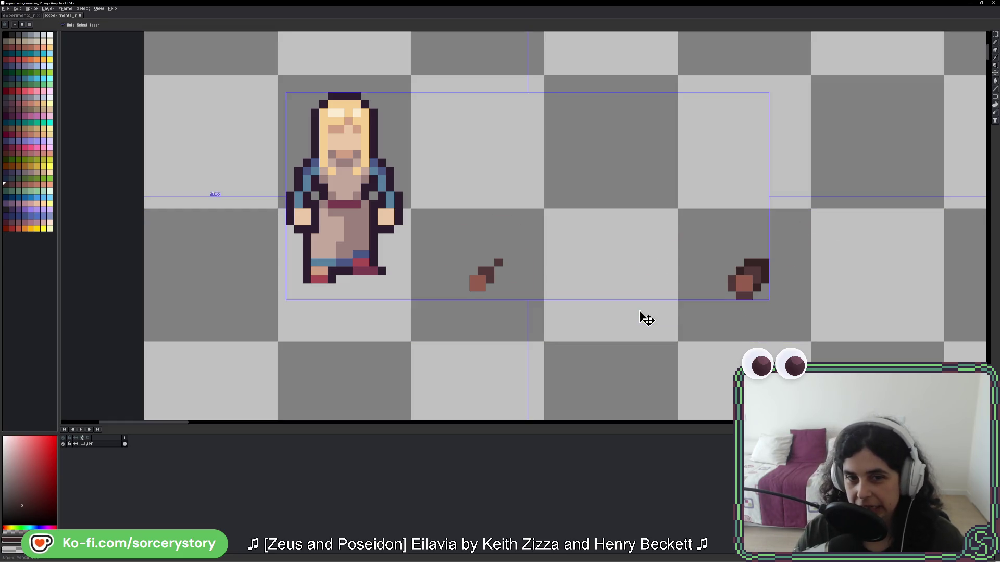
pyautogui.click(443, 278)
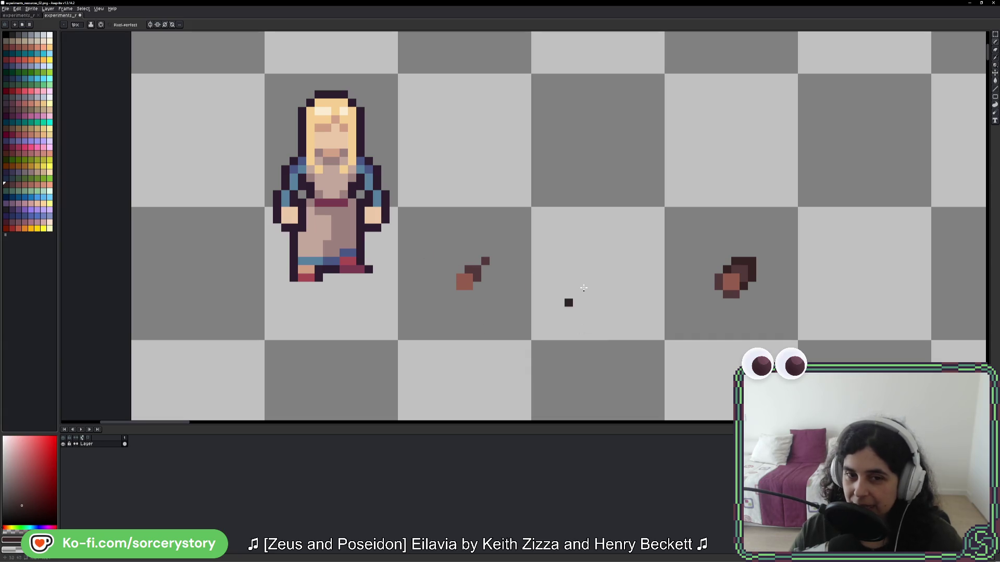
pyautogui.hotkey('ctrl', 'z')
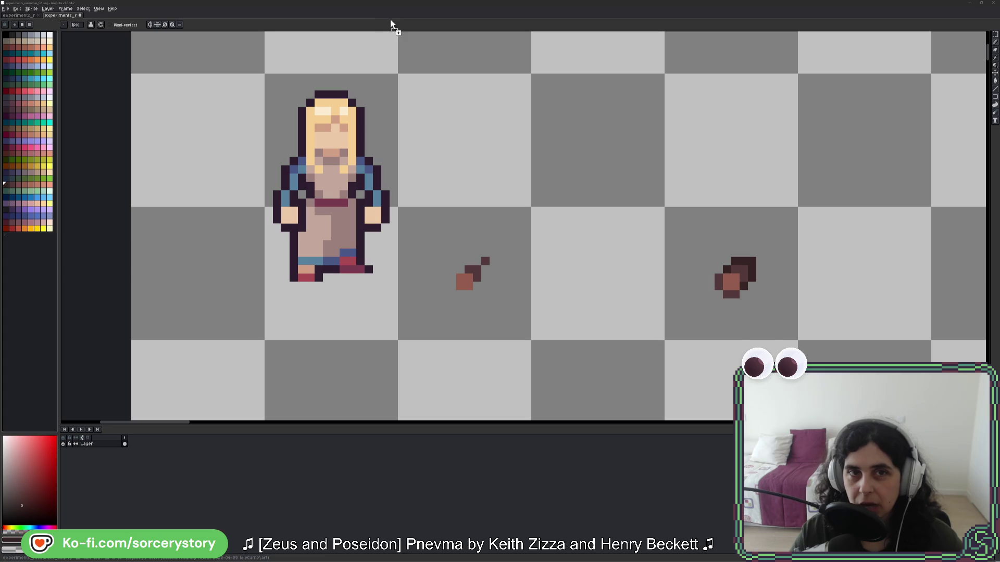
# Step: Browse the other experiments sprite sheets
pyautogui.moveTo(392, 24); pyautogui.dragTo(396, 26)
pyautogui.scroll(5, 504, 181)
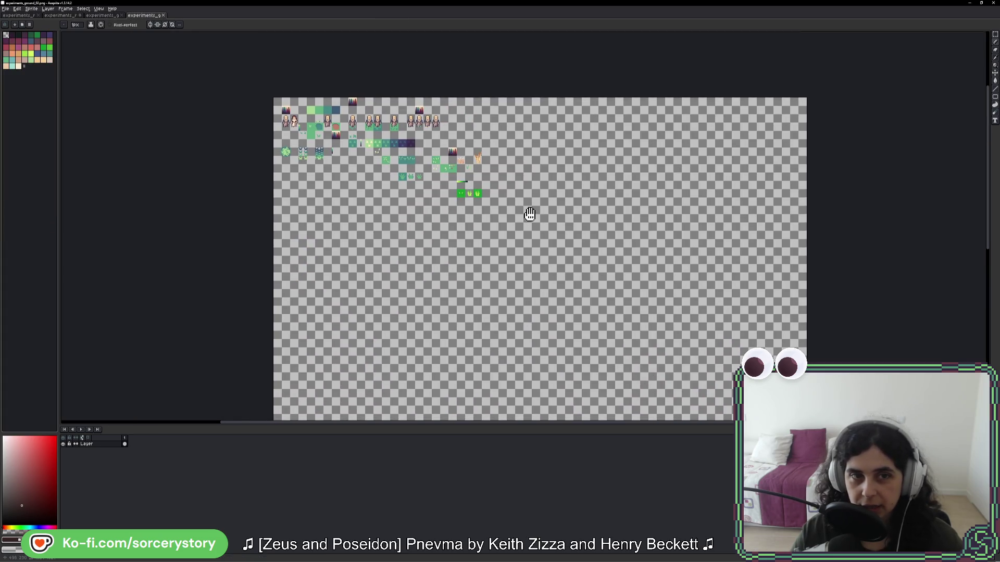
pyautogui.click(108, 17)
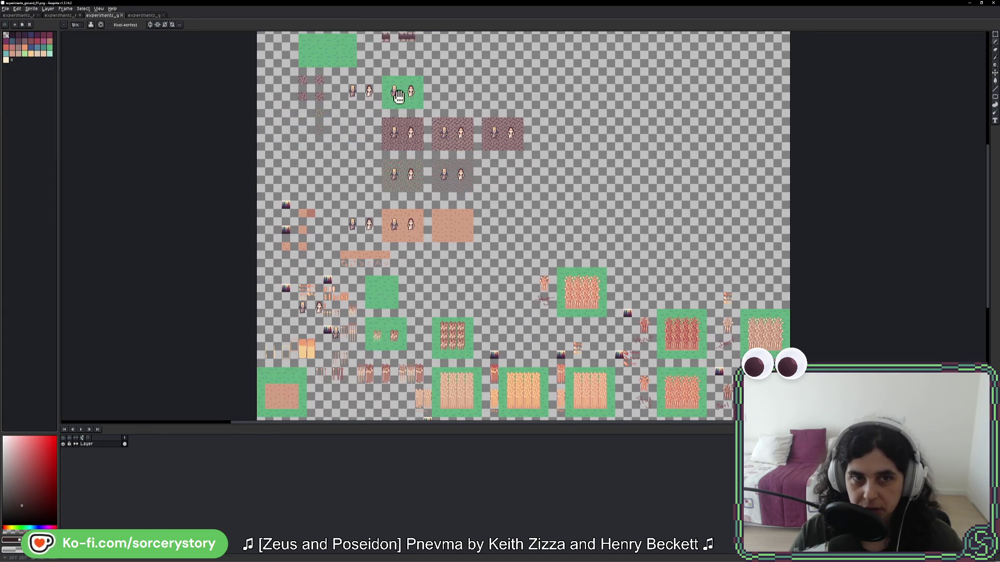
pyautogui.scroll(3, 398, 97)
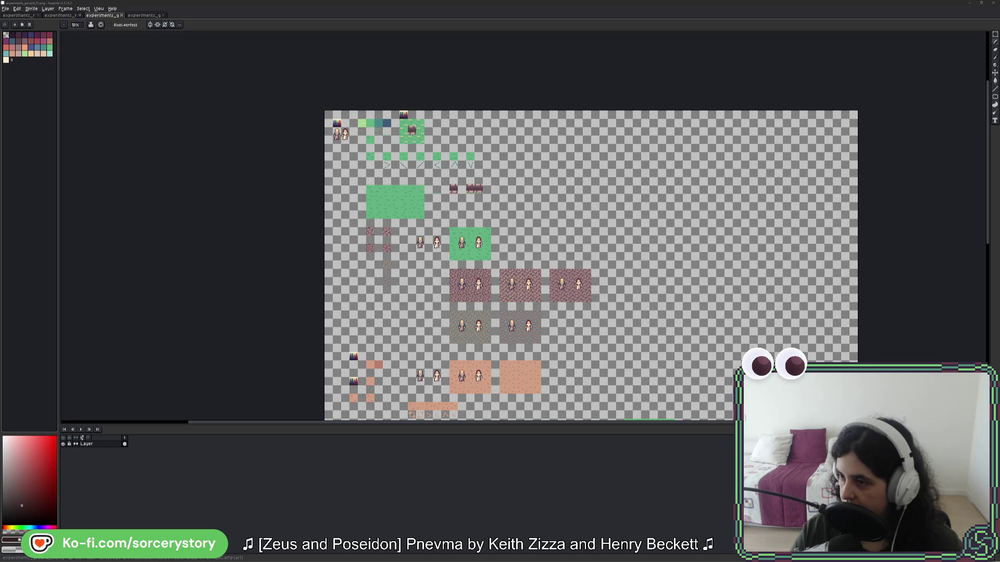
# Step: Select the grass-and-dirt strip on the Kenney tileset sheet, then return to experiments_r
pyautogui.moveTo(189, 17); pyautogui.dragTo(198, 21)
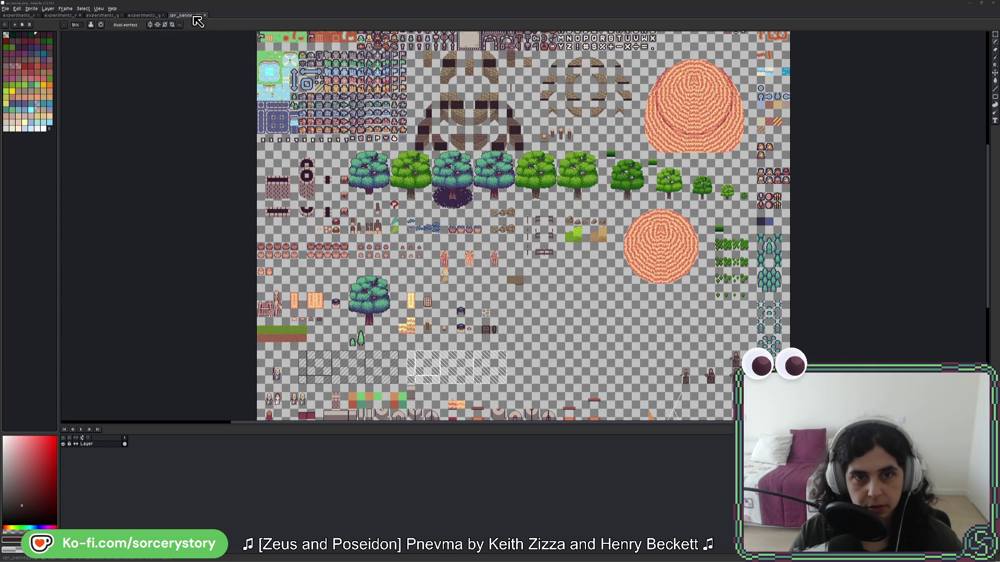
pyautogui.scroll(4, 256, 359)
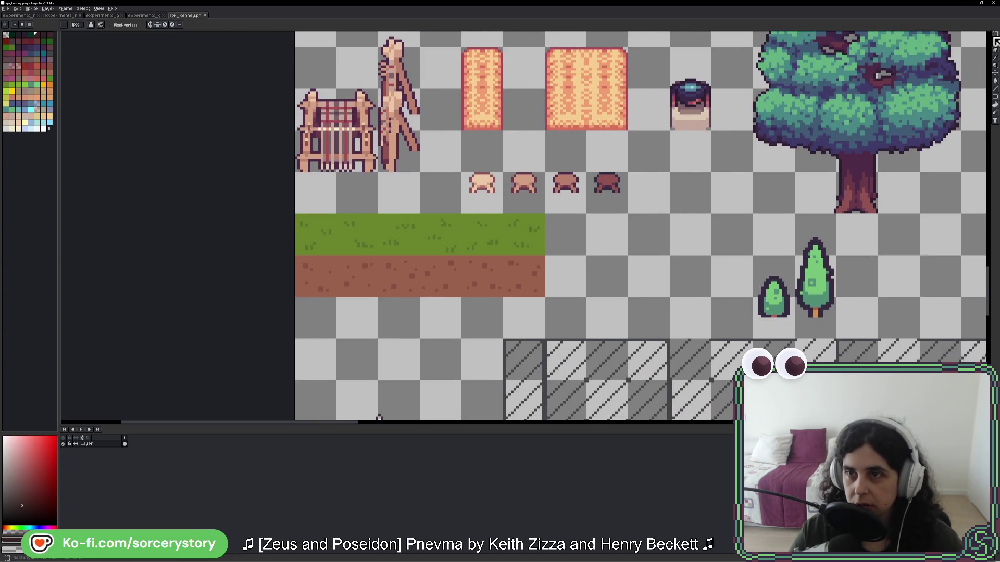
pyautogui.click(994, 35)
pyautogui.moveTo(507, 245)
pyautogui.mouseDown()
pyautogui.moveTo(317, 285)
pyautogui.moveTo(306, 245)
pyautogui.moveTo(307, 281)
pyautogui.mouseUp()
pyautogui.click(145, 15)
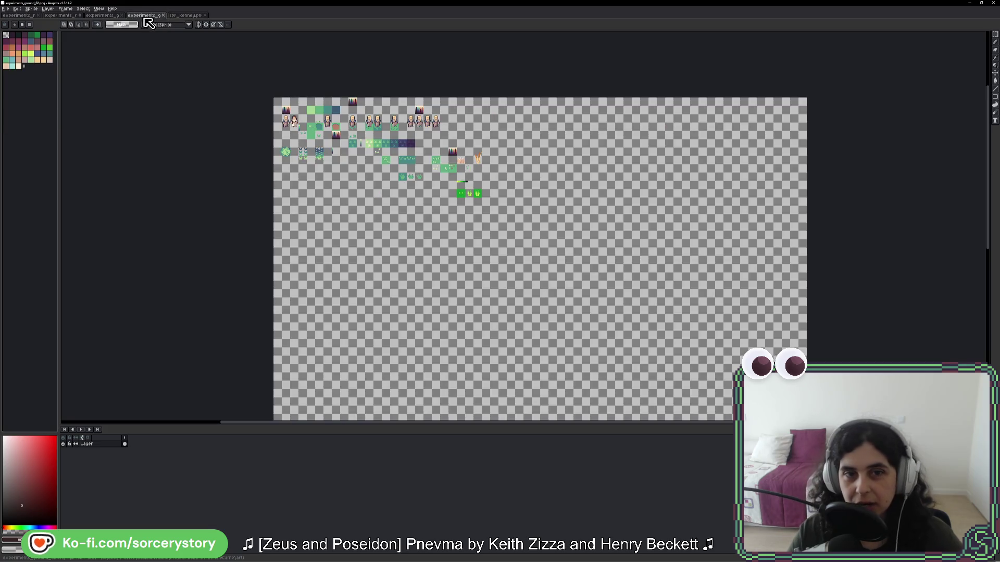
pyautogui.click(60, 16)
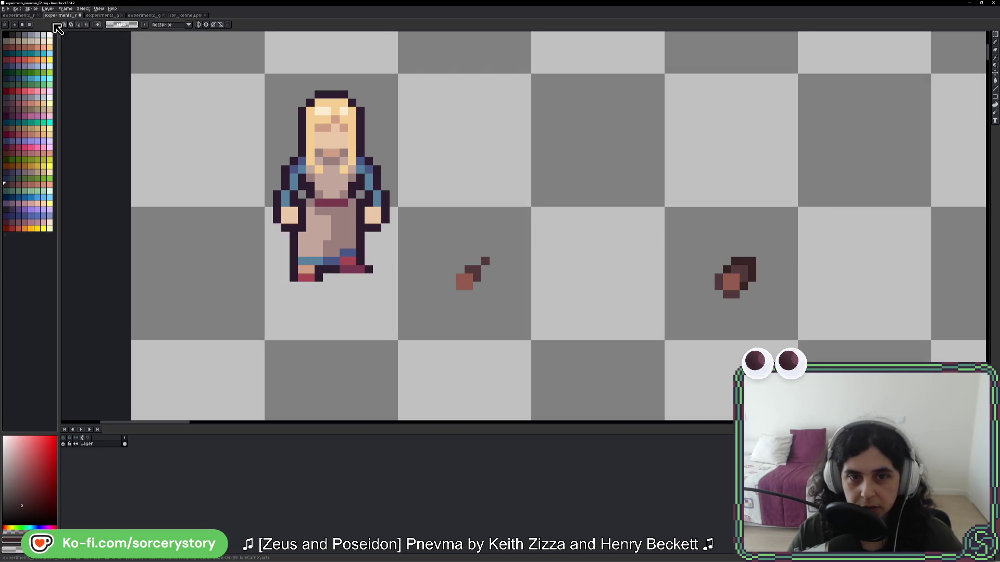
# Step: Paste the grass-and-dirt strip and position it beside the brown items
pyautogui.scroll(-4, 533, 294)
pyautogui.hotkey('ctrl', 'v')
pyautogui.moveTo(382, 224)
pyautogui.mouseDown()
pyautogui.moveTo(758, 275)
pyautogui.moveTo(660, 230)
pyautogui.moveTo(682, 230)
pyautogui.mouseUp()
pyautogui.moveTo(510, 188)
pyautogui.mouseDown()
pyautogui.moveTo(536, 209)
pyautogui.moveTo(803, 219)
pyautogui.moveTo(804, 442)
pyautogui.moveTo(453, 192)
pyautogui.moveTo(503, 180)
pyautogui.moveTo(554, 273)
pyautogui.moveTo(488, 225)
pyautogui.moveTo(478, 250)
pyautogui.moveTo(479, 391)
pyautogui.mouseUp()
# Step: Lay out the large grass block and copy both brown items onto it
pyautogui.hotkey('ctrl', 'd')
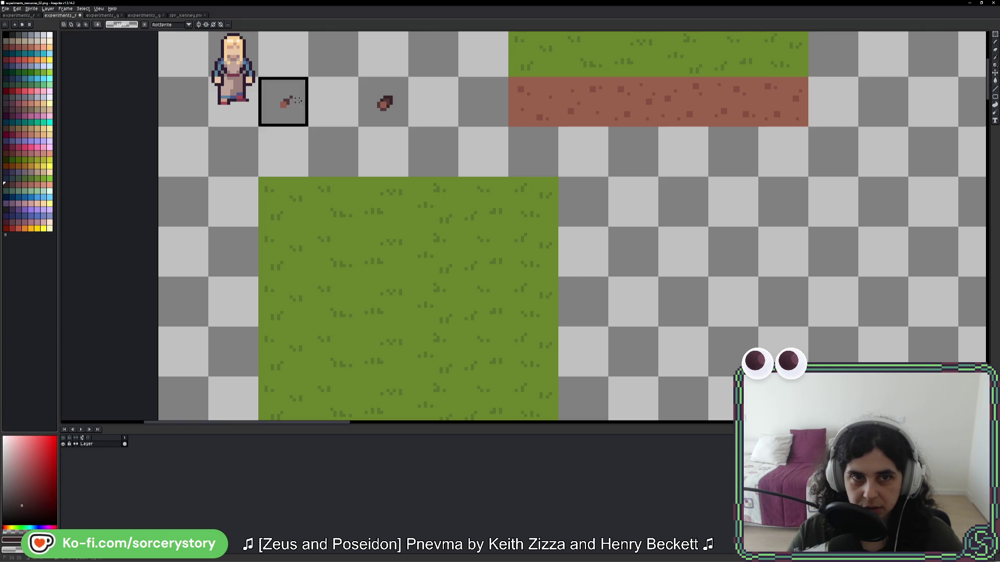
pyautogui.moveTo(297, 100)
pyautogui.mouseDown()
pyautogui.moveTo(384, 104)
pyautogui.moveTo(461, 278)
pyautogui.moveTo(484, 251)
pyautogui.moveTo(457, 264)
pyautogui.mouseUp()
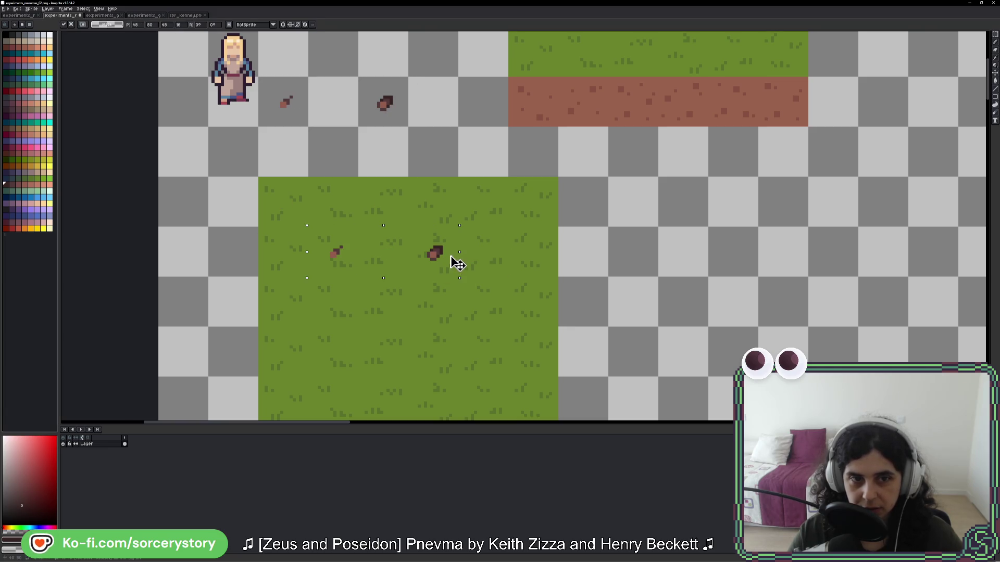
pyautogui.hotkey('ctrl', 'd')
pyautogui.scroll(-4, 640, 281)
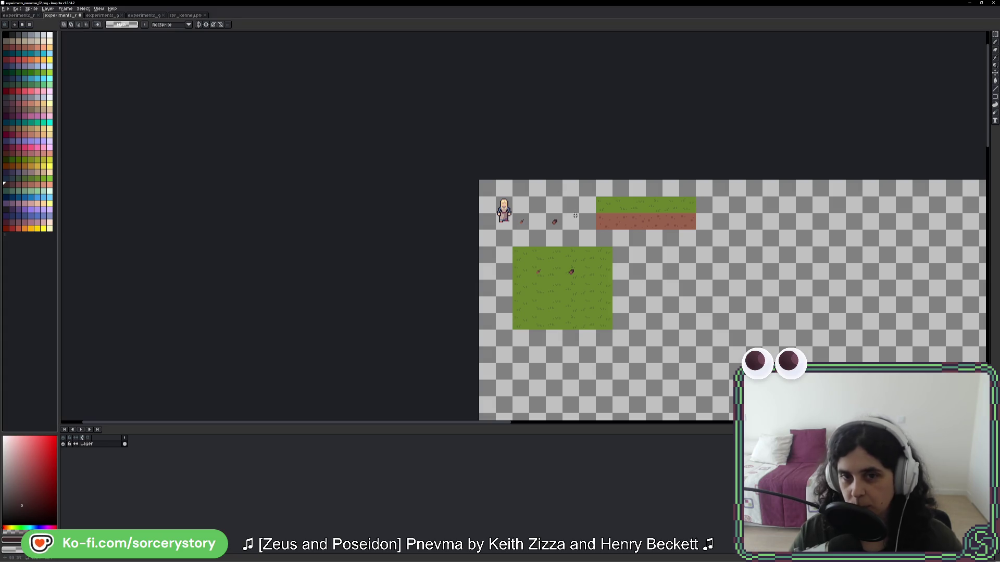
# Step: Duplicate the dark brown item to its right and lengthen it with dark brown pixels
pyautogui.scroll(5, 575, 216)
pyautogui.moveTo(514, 214); pyautogui.dragTo(577, 209)
pyautogui.scroll(2, 528, 186)
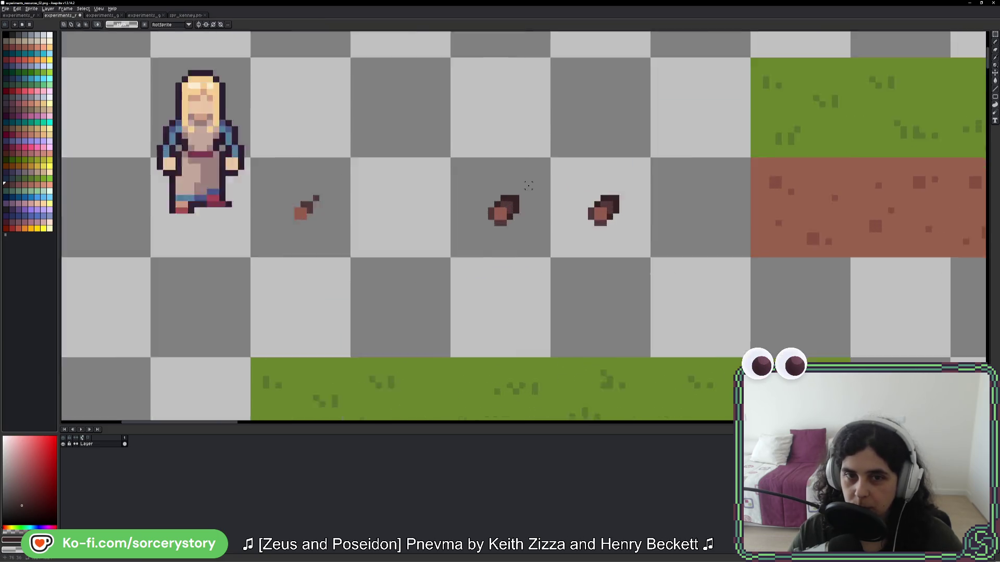
pyautogui.scroll(3, 528, 186)
pyautogui.press('i')
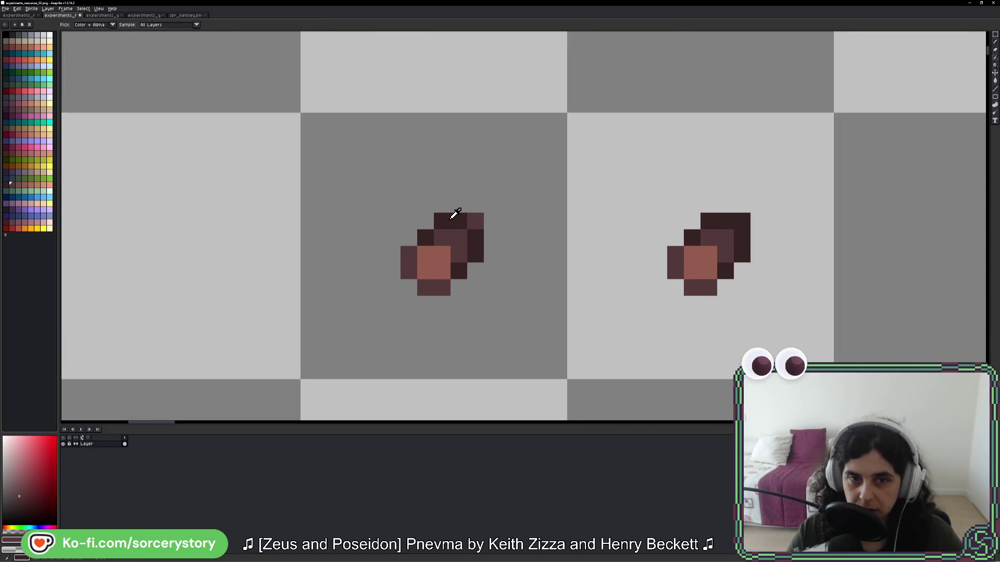
pyautogui.click(454, 213)
pyautogui.click(491, 204)
pyautogui.click(492, 220)
pyautogui.scroll(-5, 579, 235)
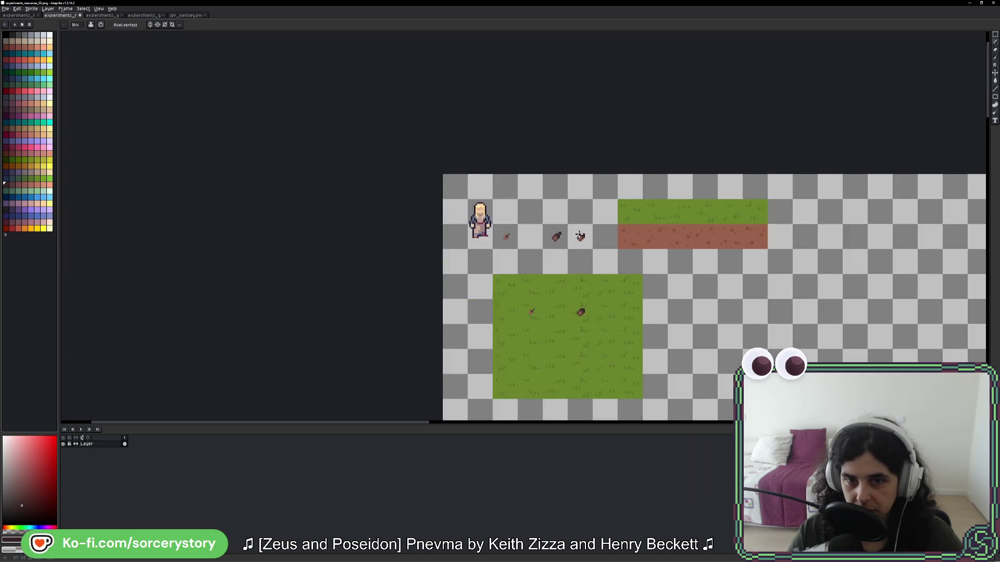
pyautogui.scroll(-2, 579, 236)
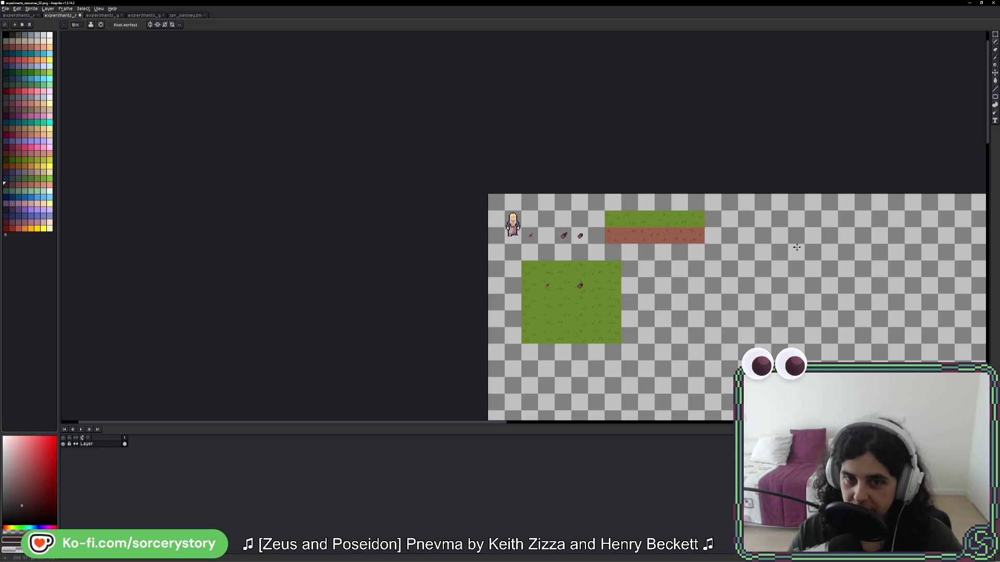
pyautogui.scroll(5, 564, 237)
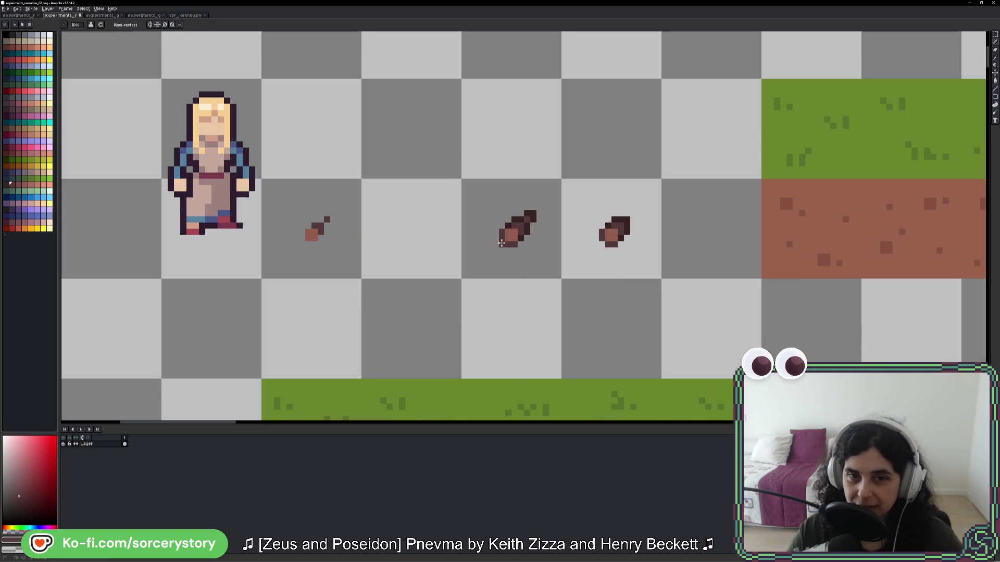
pyautogui.scroll(-5, 641, 276)
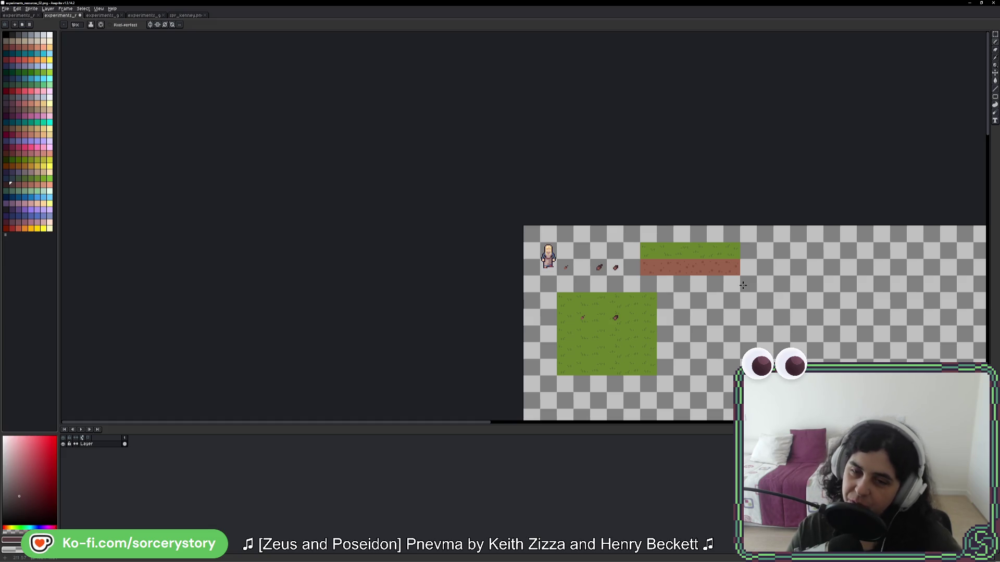
# Step: Copy the lengthened item's tile onto the grass block and commit it
pyautogui.press('m')
pyautogui.scroll(2, 585, 285)
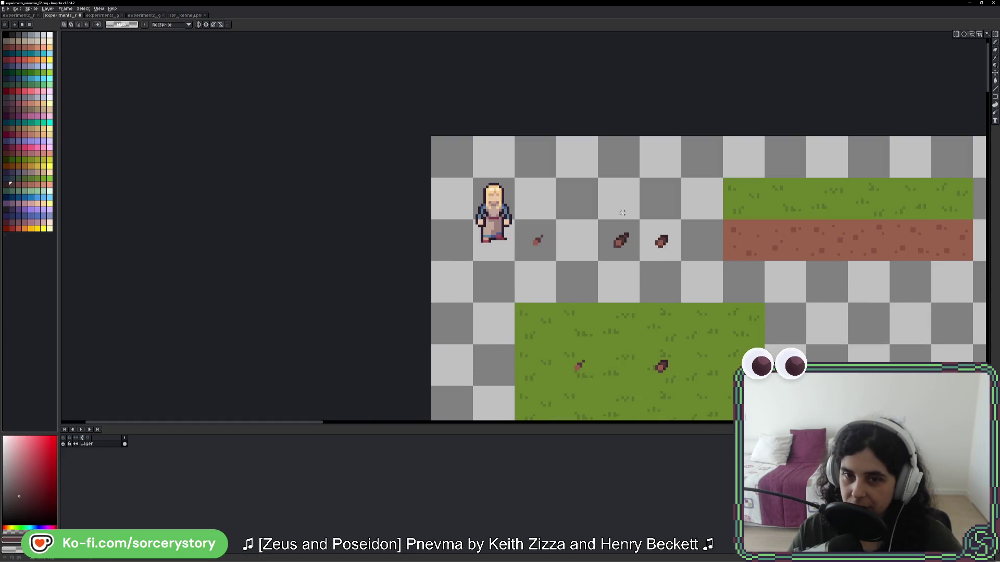
pyautogui.moveTo(599, 180); pyautogui.dragTo(638, 255)
pyautogui.scroll(-3, 633, 245)
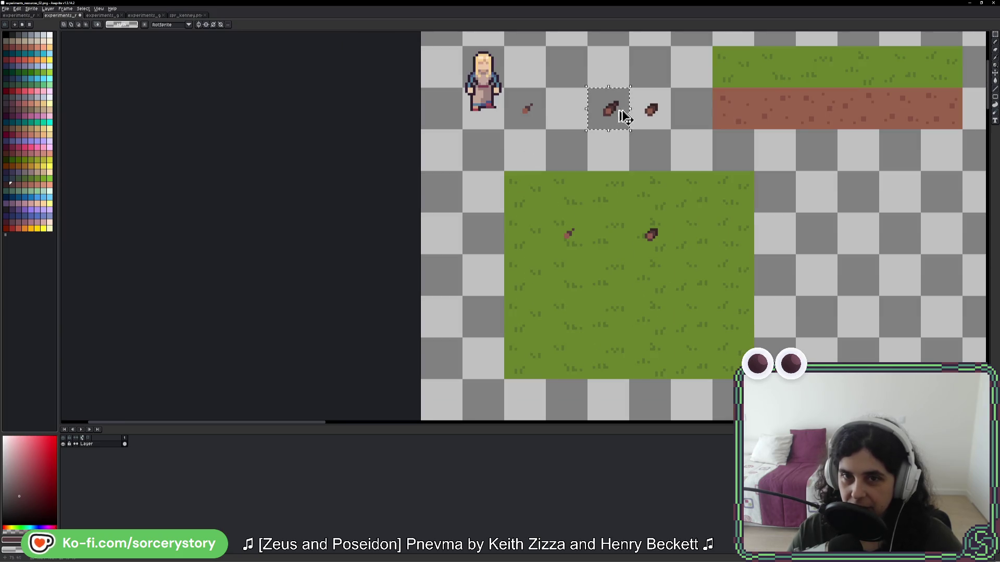
pyautogui.moveTo(617, 111); pyautogui.dragTo(668, 250)
pyautogui.press('Return')
pyautogui.scroll(-4, 669, 252)
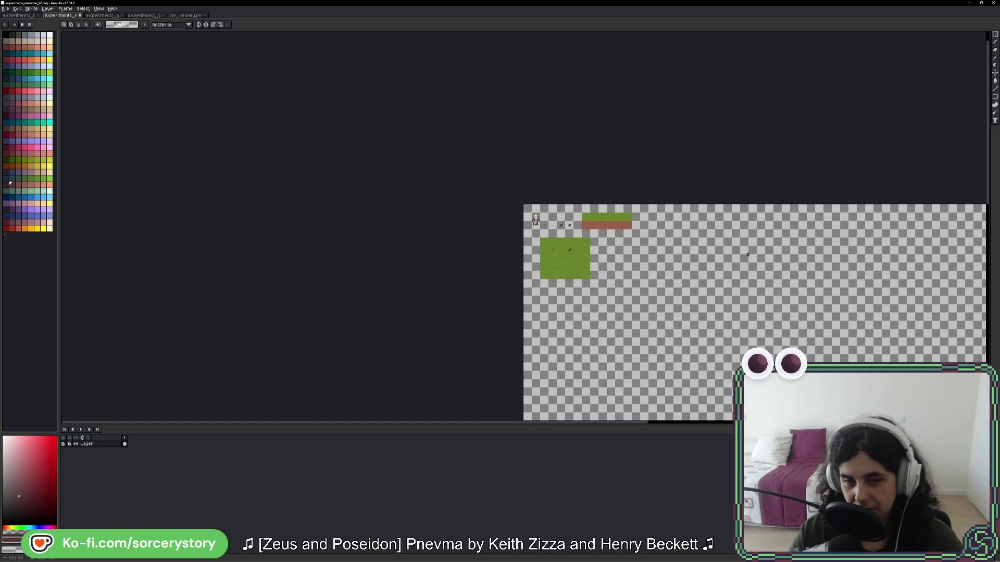
pyautogui.scroll(1, 748, 255)
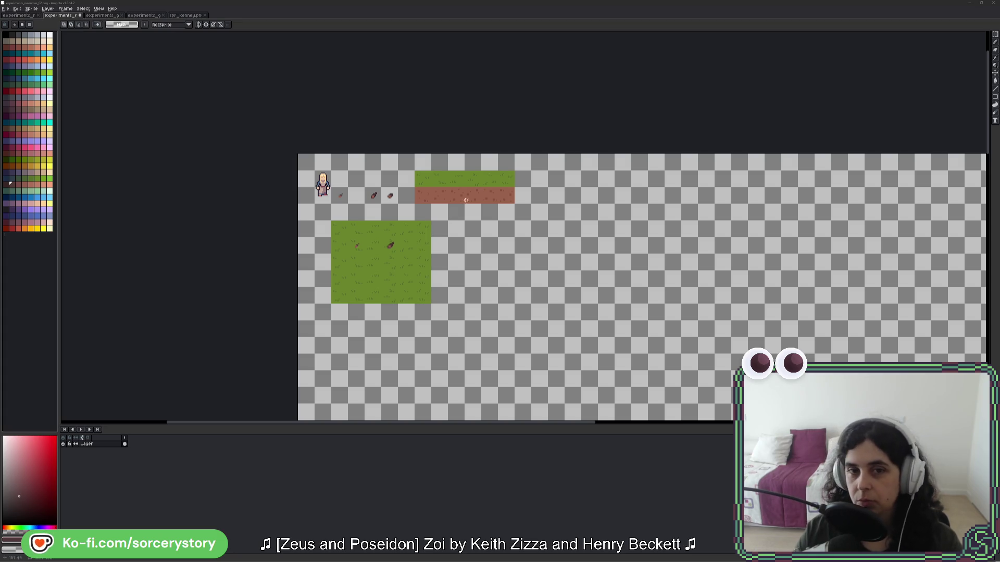
# Step: Drag the grass-and-dirt strip a little to the right and commit its new position
pyautogui.click(422, 175)
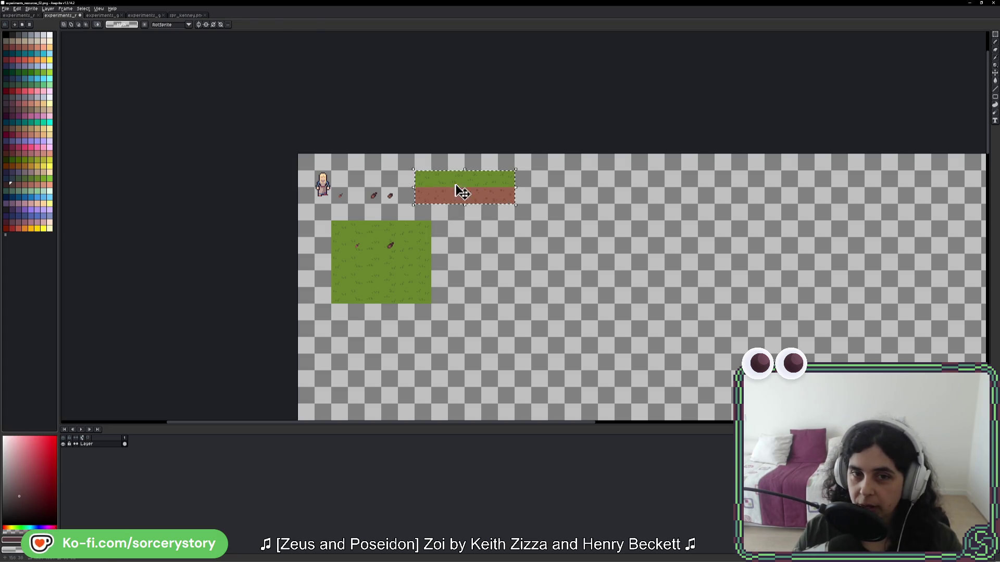
pyautogui.moveTo(447, 189)
pyautogui.mouseDown()
pyautogui.moveTo(495, 192)
pyautogui.moveTo(482, 192)
pyautogui.mouseUp()
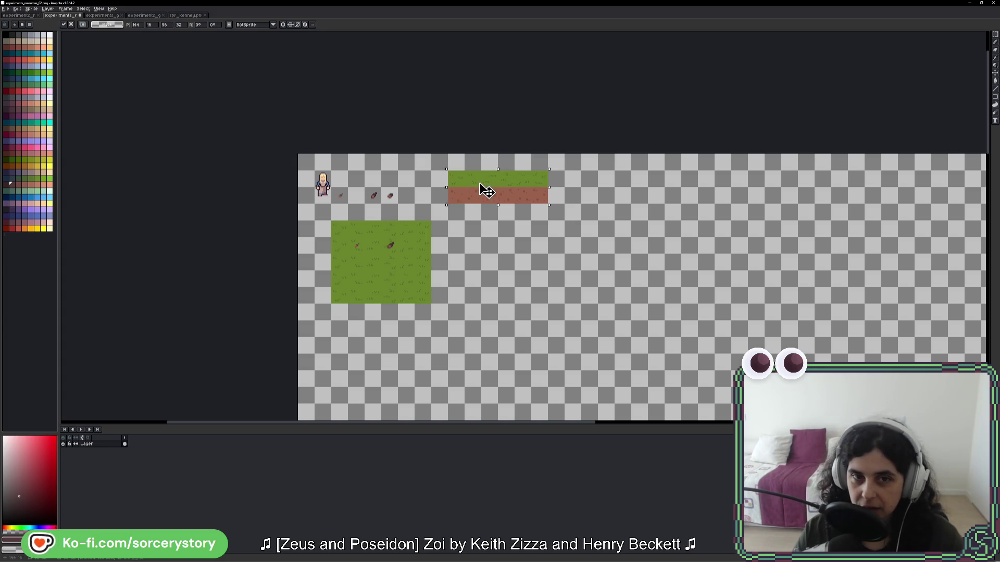
pyautogui.hotkey('ctrl', 'd')
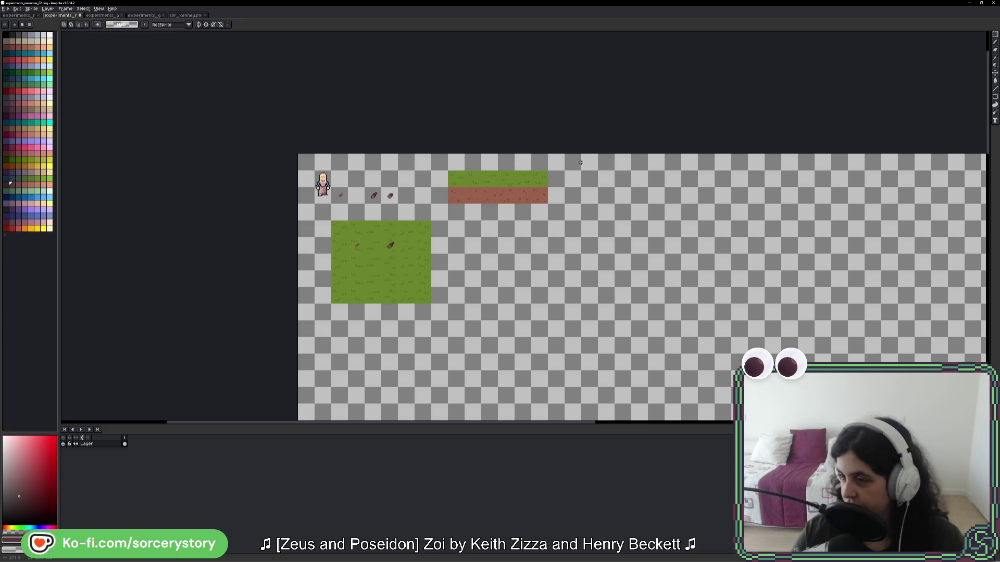
pyautogui.press('i')
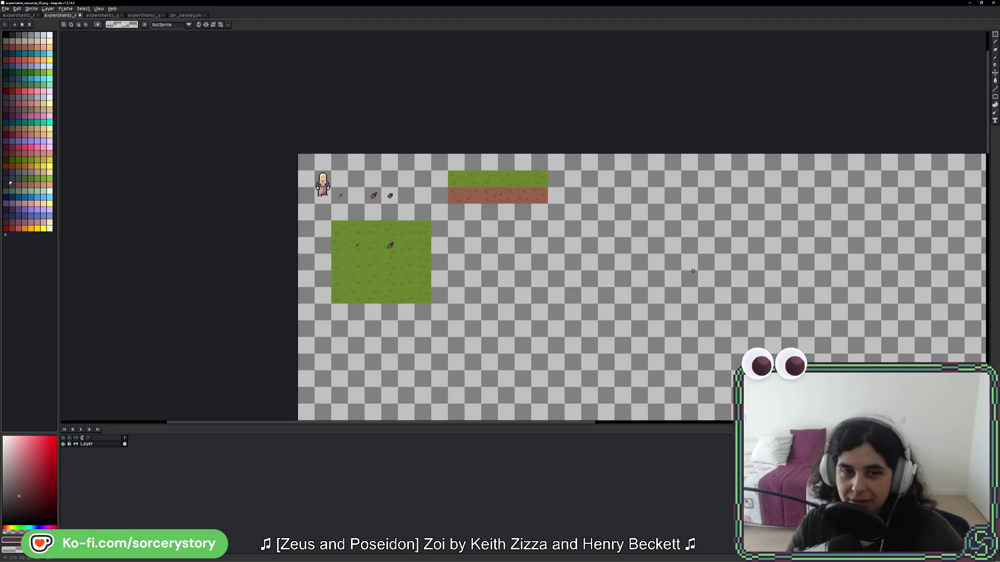
# Step: Shift the item after the middle one a cell to the right
pyautogui.scroll(3, 366, 241)
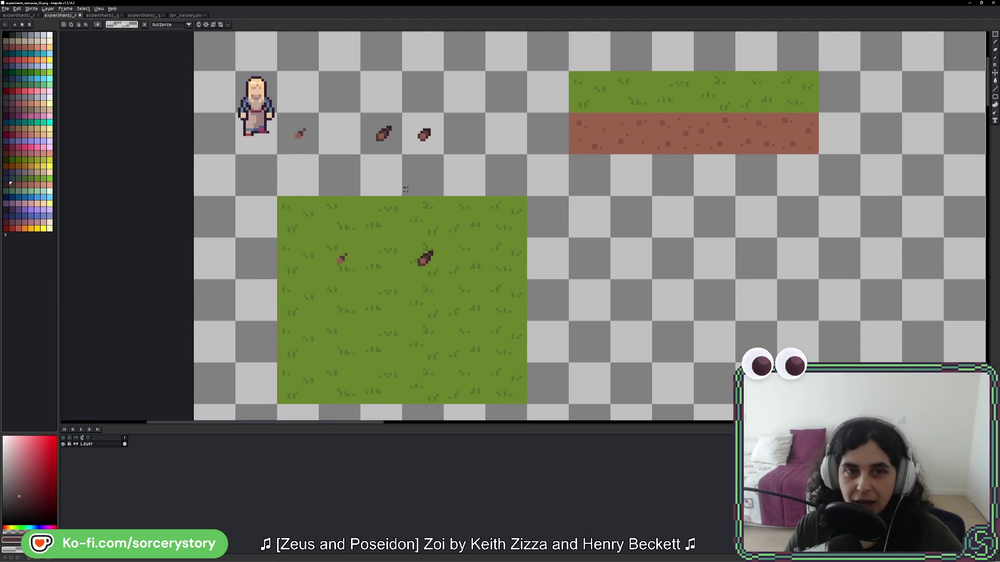
pyautogui.scroll(1, 414, 127)
pyautogui.moveTo(333, 112); pyautogui.dragTo(368, 153)
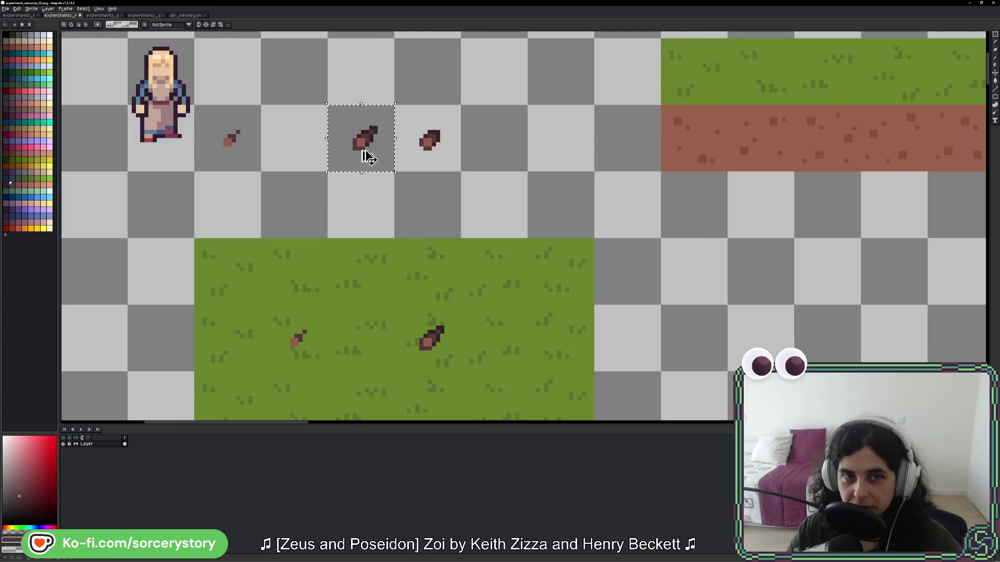
pyautogui.moveTo(395, 106); pyautogui.dragTo(460, 170)
pyautogui.moveTo(437, 139)
pyautogui.mouseDown()
pyautogui.moveTo(475, 148)
pyautogui.moveTo(502, 137)
pyautogui.mouseUp()
pyautogui.press('Return')
# Step: Copy the longer middle item into the freed cell to its right
pyautogui.moveTo(333, 109); pyautogui.dragTo(390, 170)
pyautogui.moveTo(364, 138); pyautogui.dragTo(431, 138)
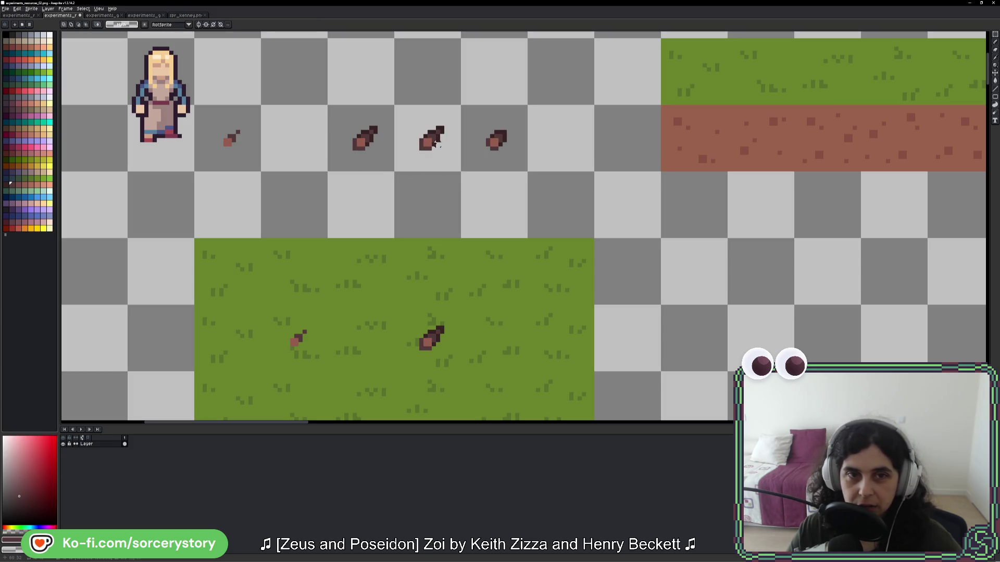
pyautogui.scroll(1, 430, 123)
pyautogui.scroll(1, 432, 127)
pyautogui.press('b')
# Step: Eyedrop a stick item's brown as the foreground colour
pyautogui.press('alt')
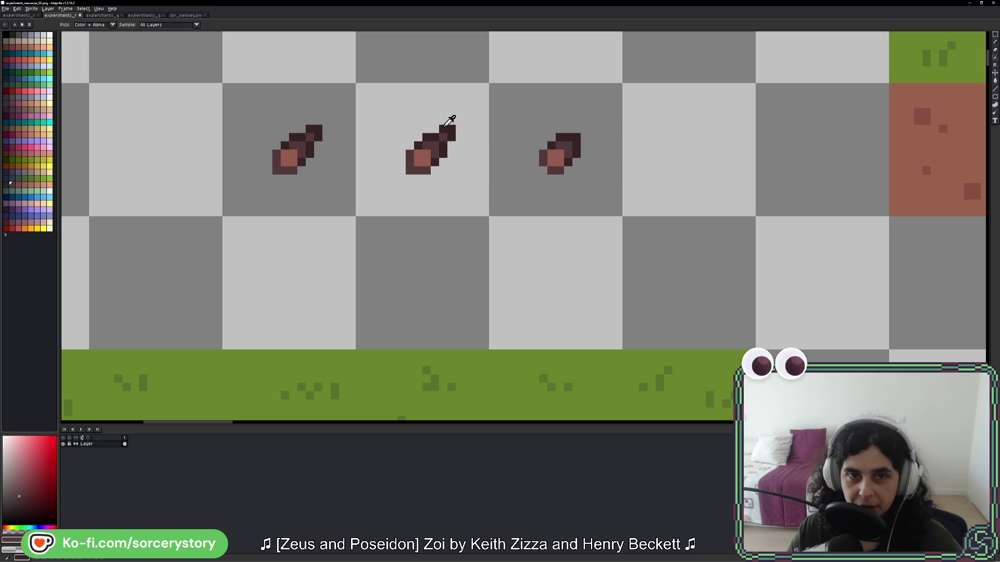
pyautogui.hscroll(-4, 291, 145)
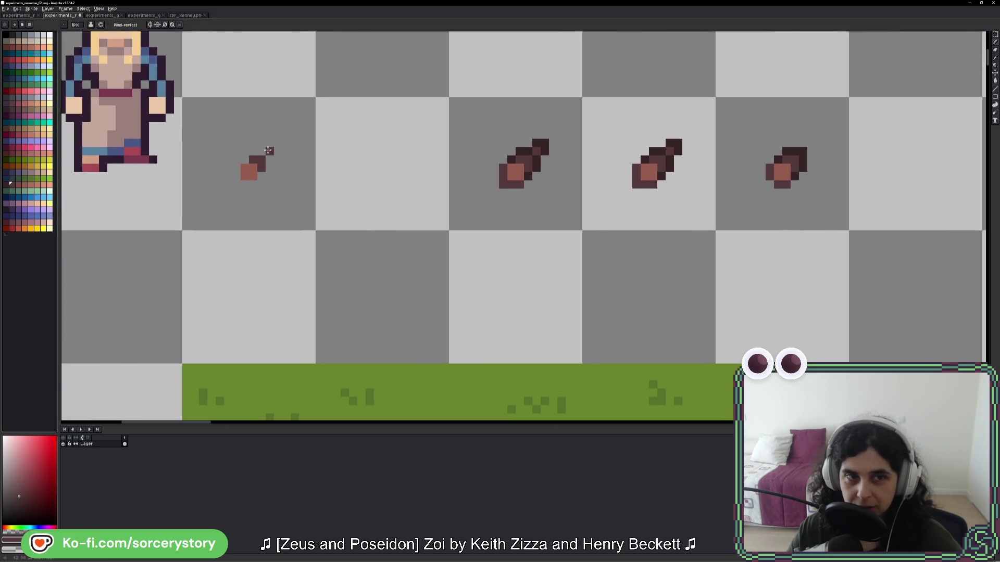
pyautogui.hscroll(1, 551, 189)
pyautogui.scroll(2, 550, 189)
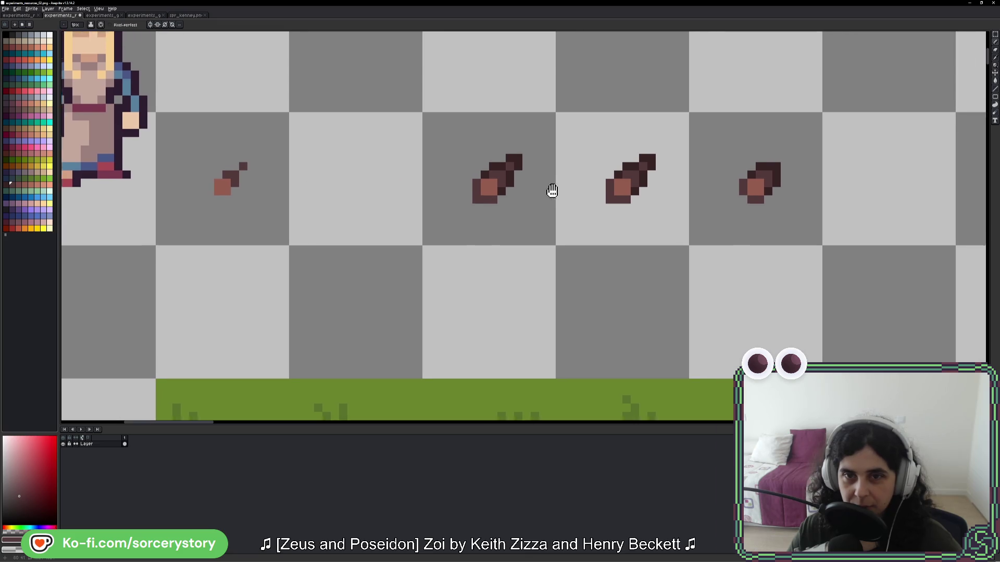
pyautogui.keyDown('alt'); pyautogui.click(642, 192); pyautogui.keyUp('alt')
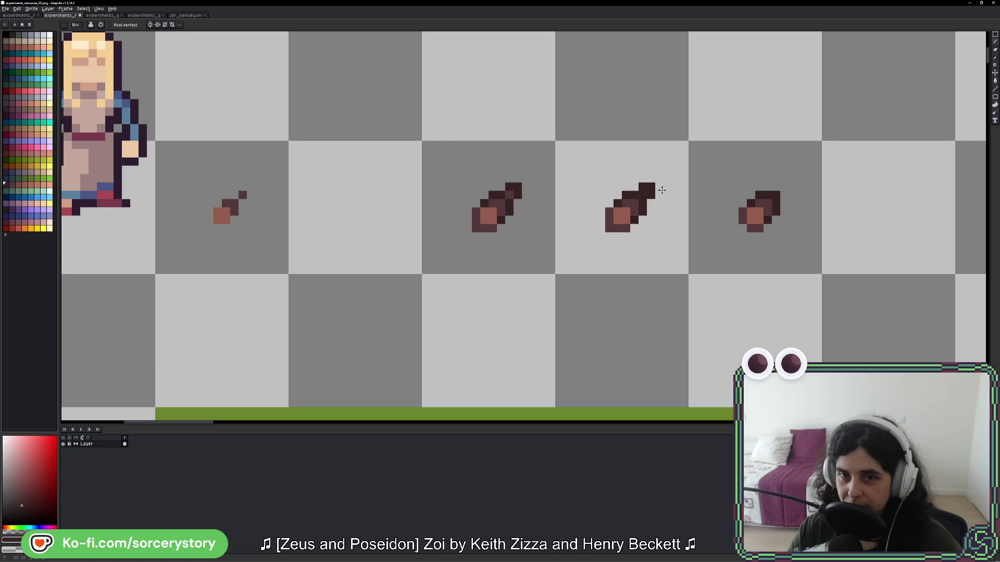
pyautogui.scroll(-5, 674, 199)
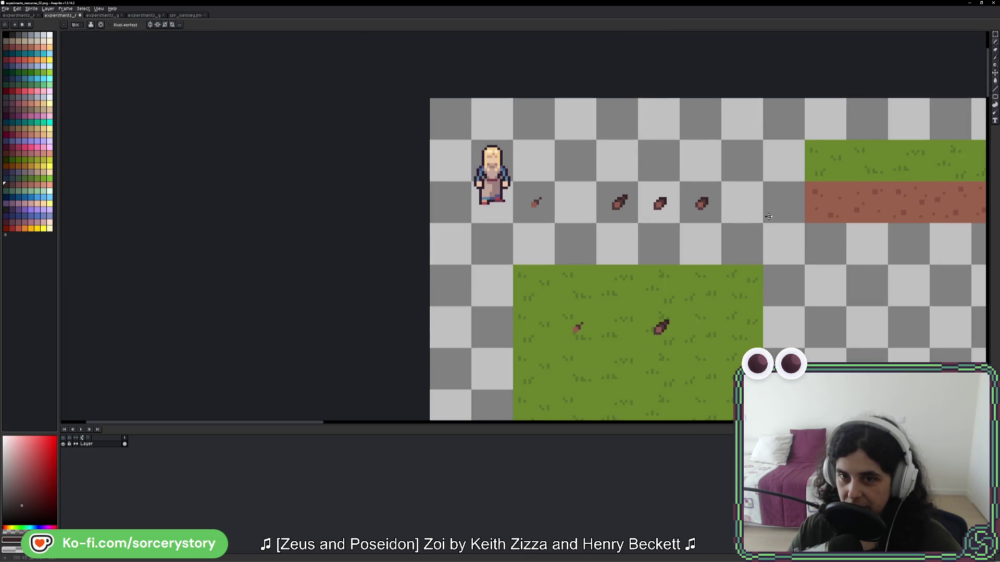
pyautogui.scroll(-2, 663, 214)
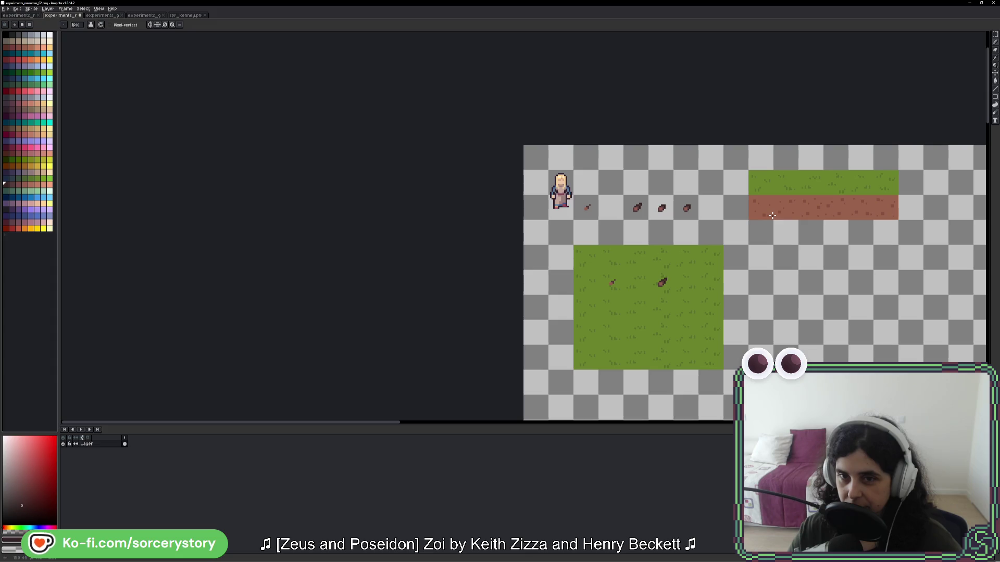
pyautogui.scroll(3, 693, 207)
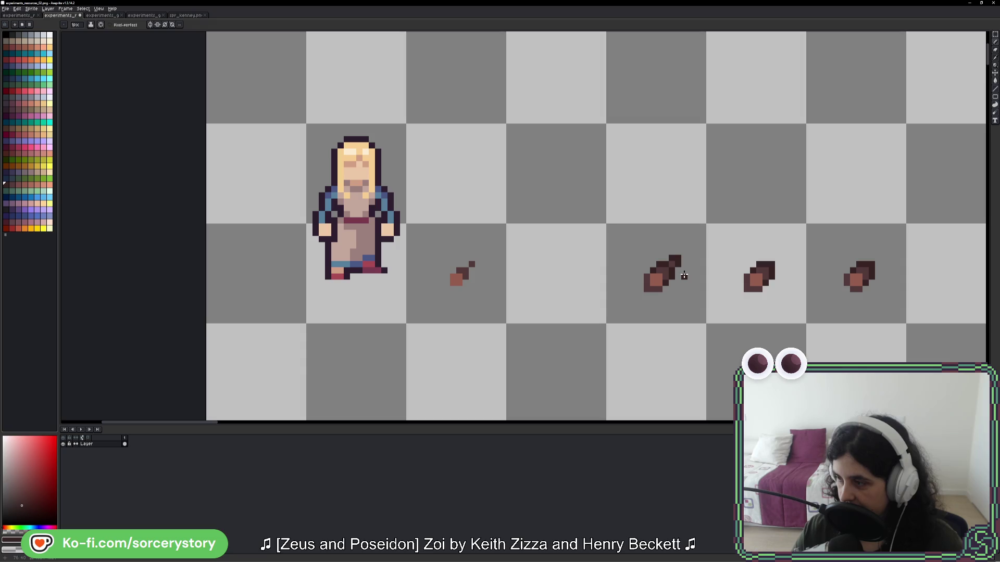
pyautogui.press('i')
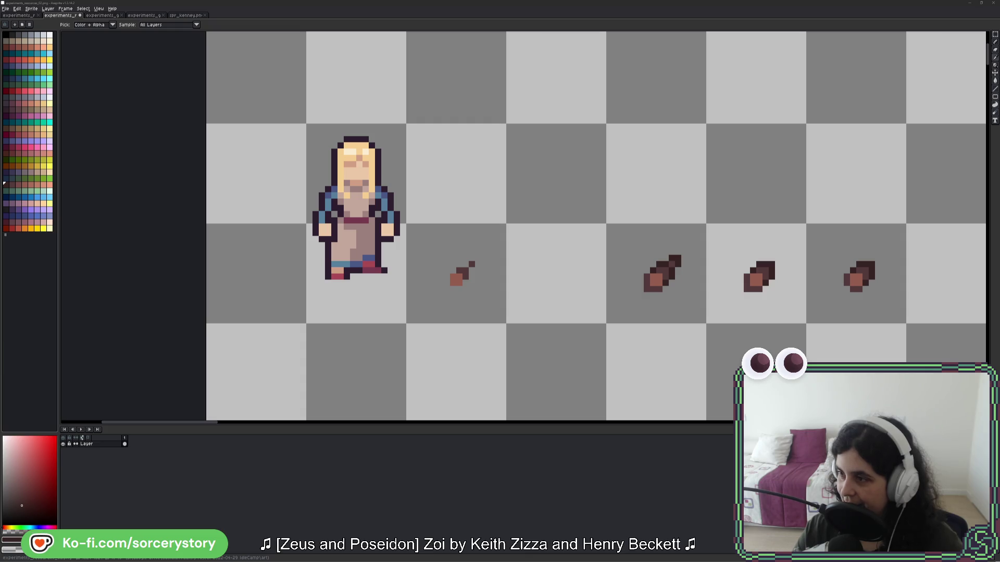
pyautogui.hotkey('alt', 'Tab')
pyautogui.moveTo(448, 62); pyautogui.dragTo(399, 68)
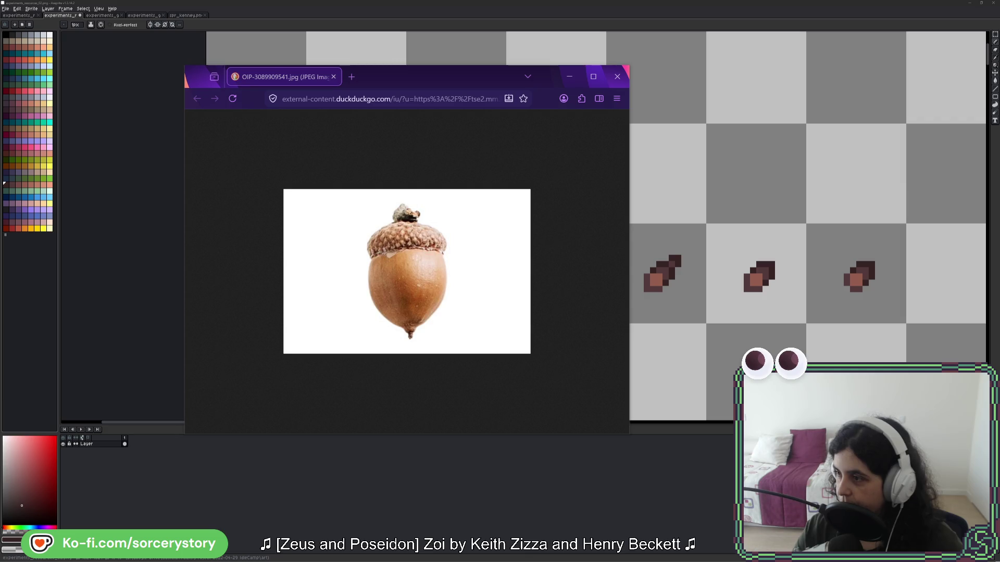
pyautogui.moveTo(999, 79)
pyautogui.mouseDown()
pyautogui.moveTo(695, 79)
pyautogui.moveTo(629, 92)
pyautogui.mouseUp()
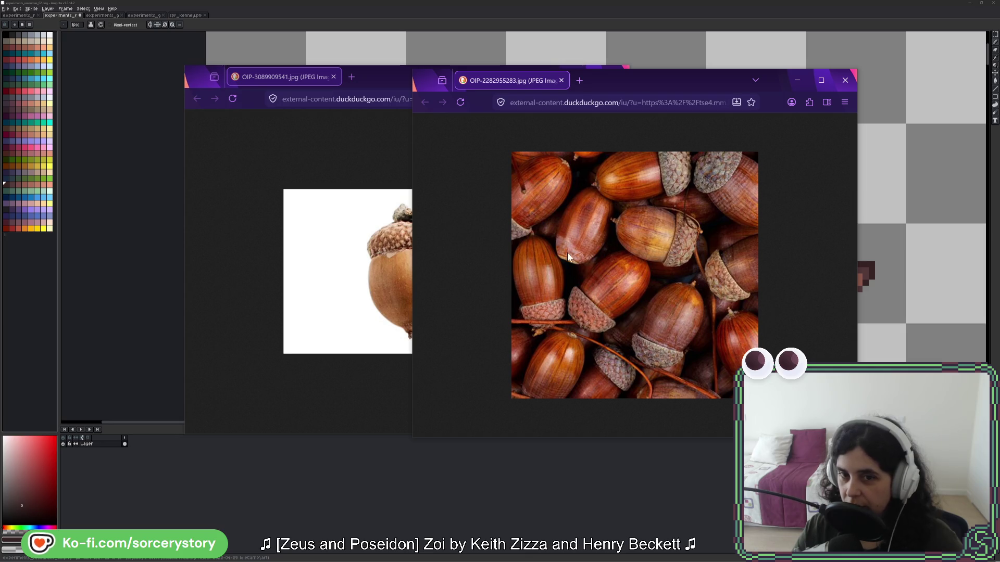
pyautogui.moveTo(371, 77); pyautogui.dragTo(257, 92)
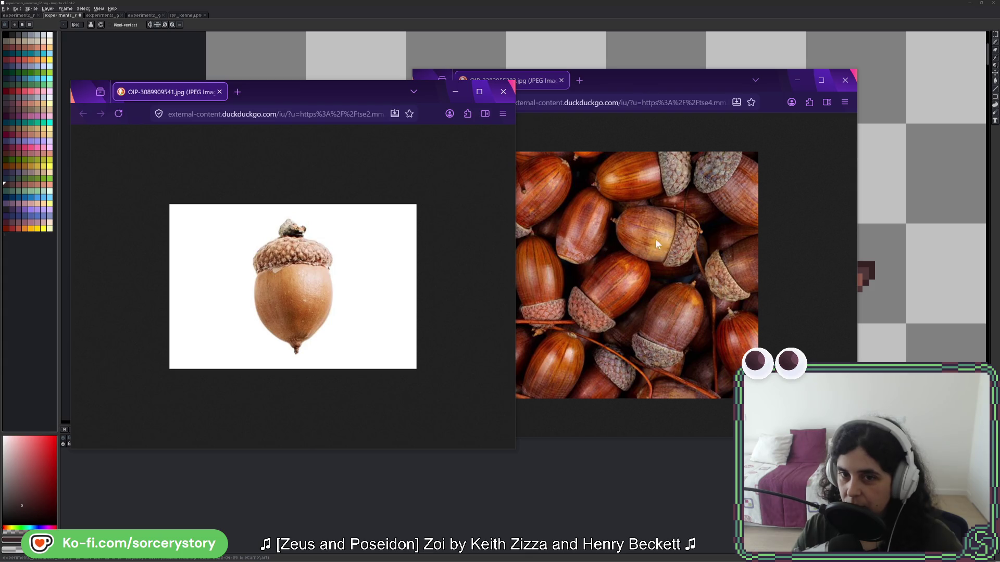
pyautogui.moveTo(682, 80)
pyautogui.mouseDown()
pyautogui.moveTo(710, 83)
pyautogui.moveTo(707, 93)
pyautogui.mouseUp()
pyautogui.click(826, 90)
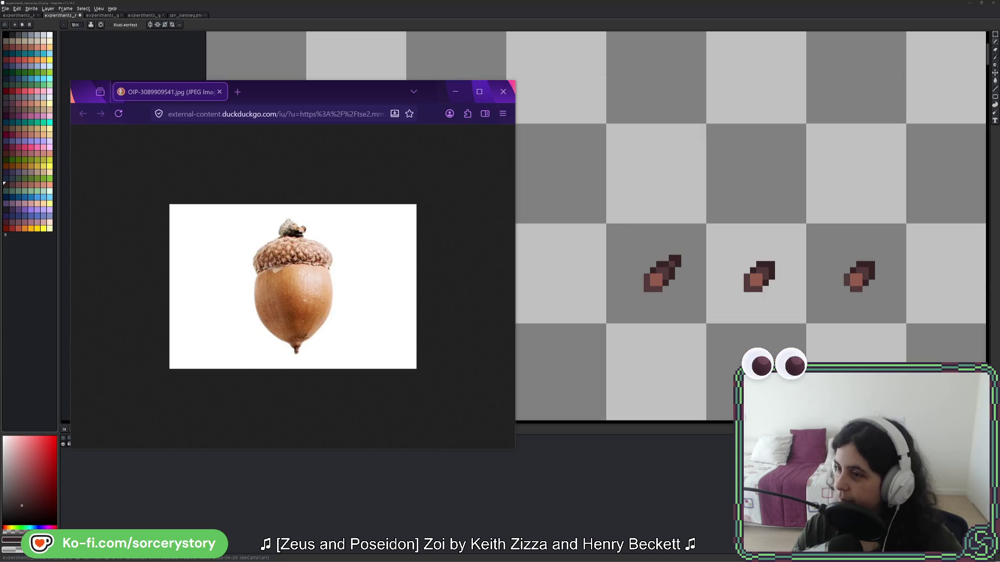
pyautogui.click(456, 92)
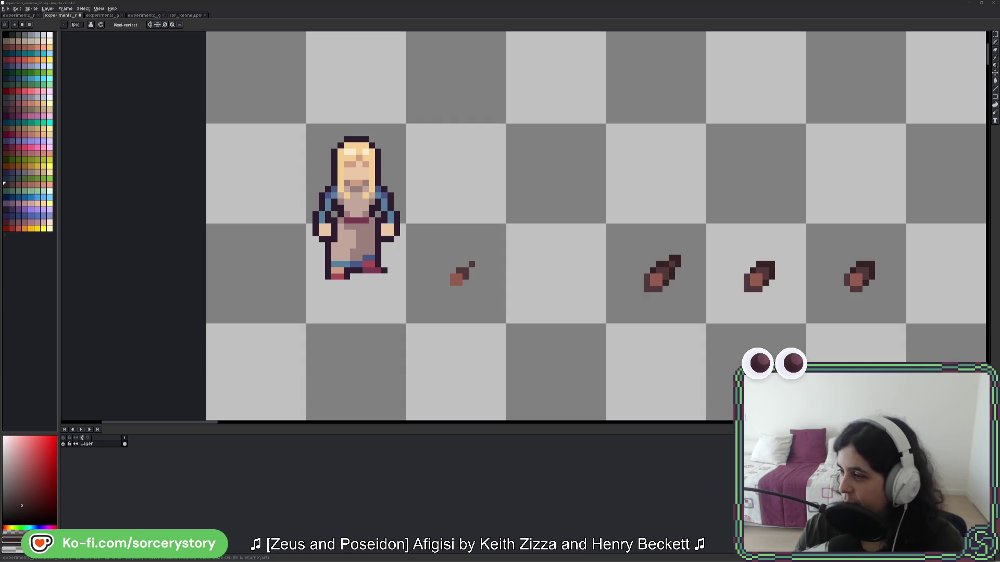
pyautogui.hscroll(3, 665, 222)
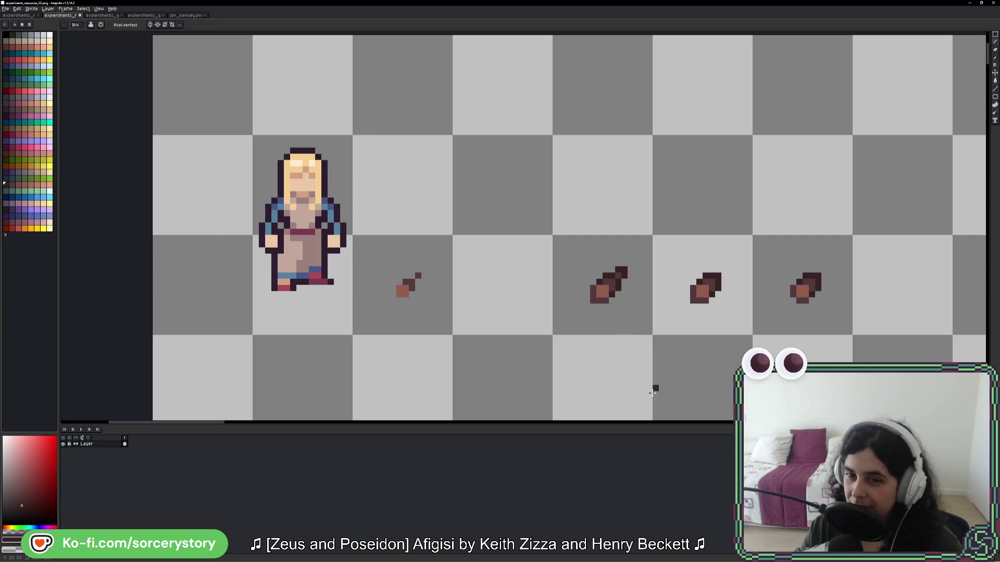
# Step: Pan over the stick row and eyedrop a stick's brown as the foreground colour
pyautogui.scroll(-2, 652, 392)
pyautogui.hscroll(3, 618, 349)
pyautogui.scroll(3, 607, 339)
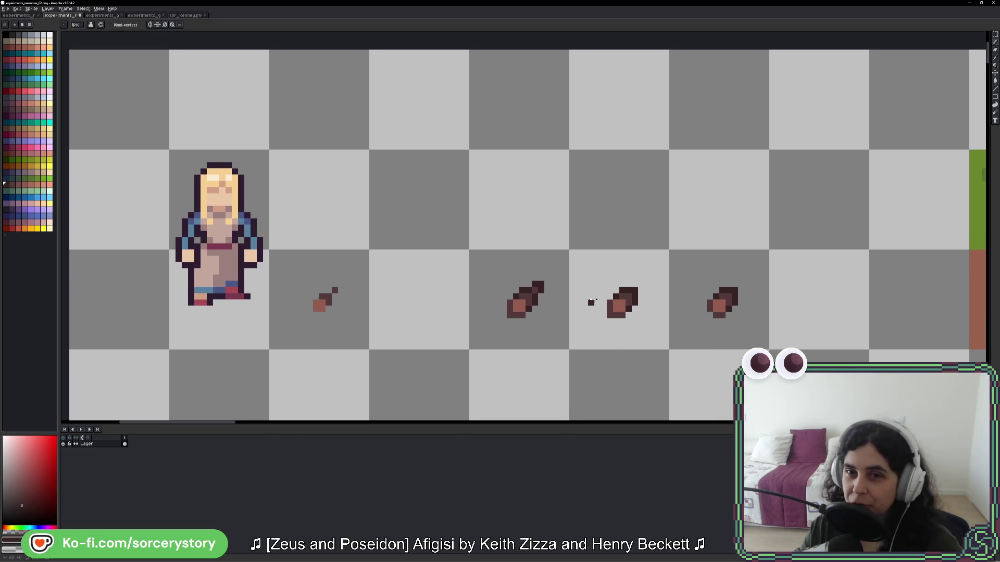
pyautogui.hscroll(2, 686, 283)
pyautogui.scroll(1, 682, 292)
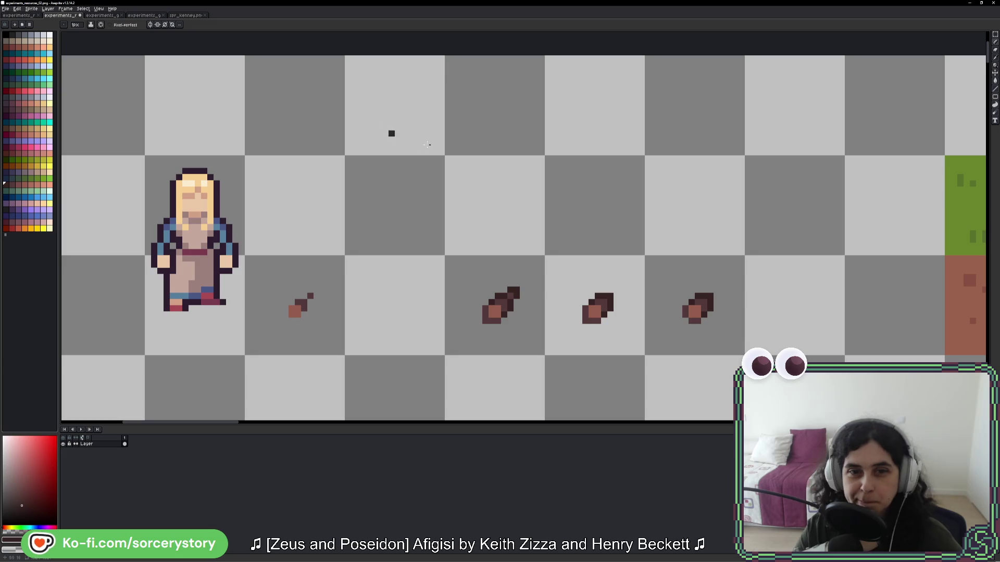
pyautogui.scroll(-3, 516, 217)
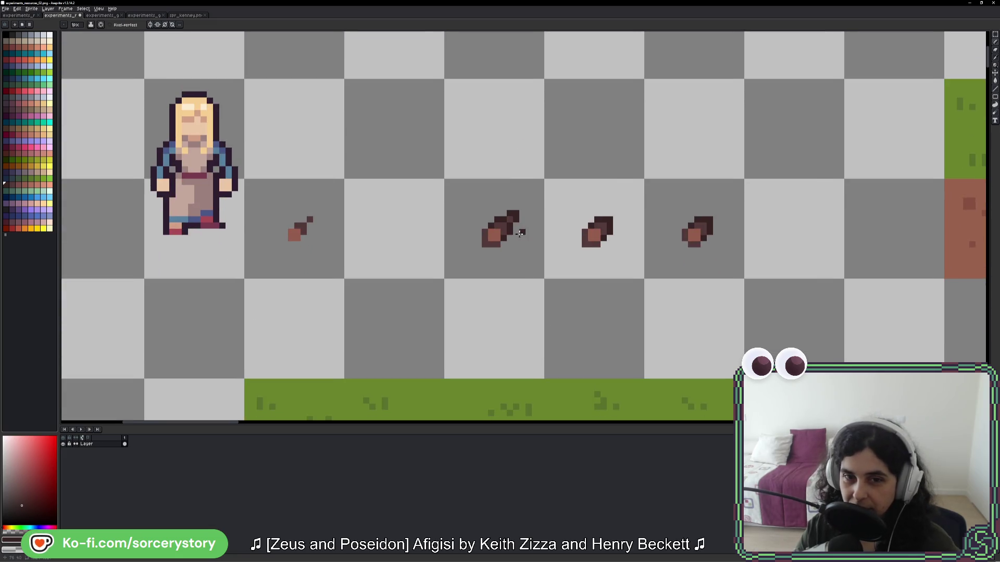
pyautogui.press('i')
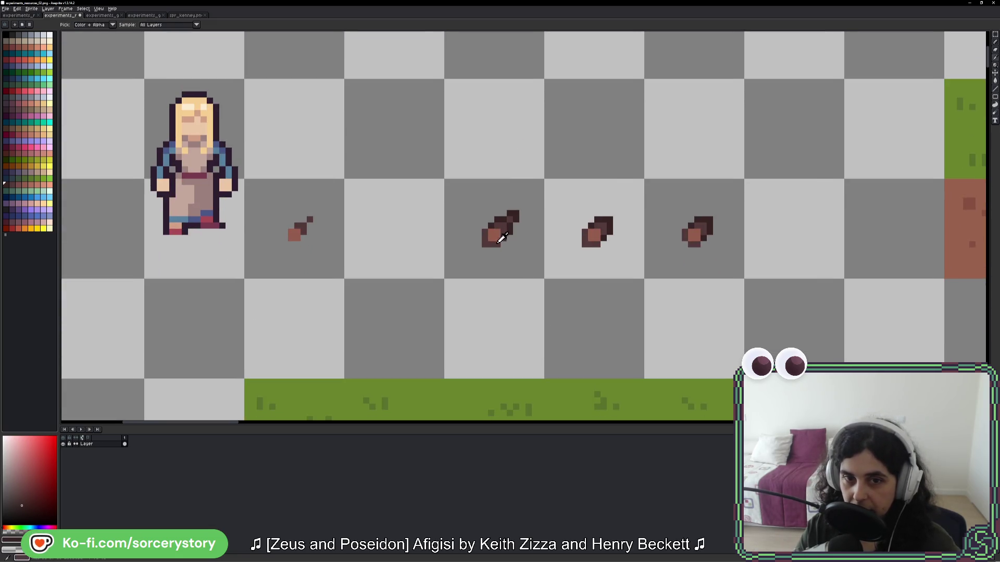
pyautogui.click(499, 242)
pyautogui.press('b')
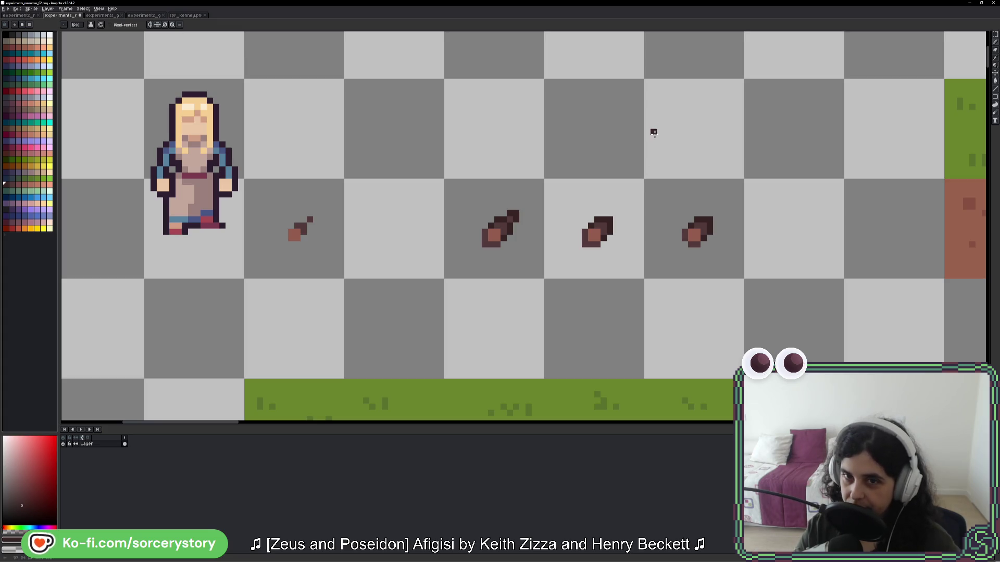
pyautogui.moveTo(654, 132); pyautogui.dragTo(605, 231)
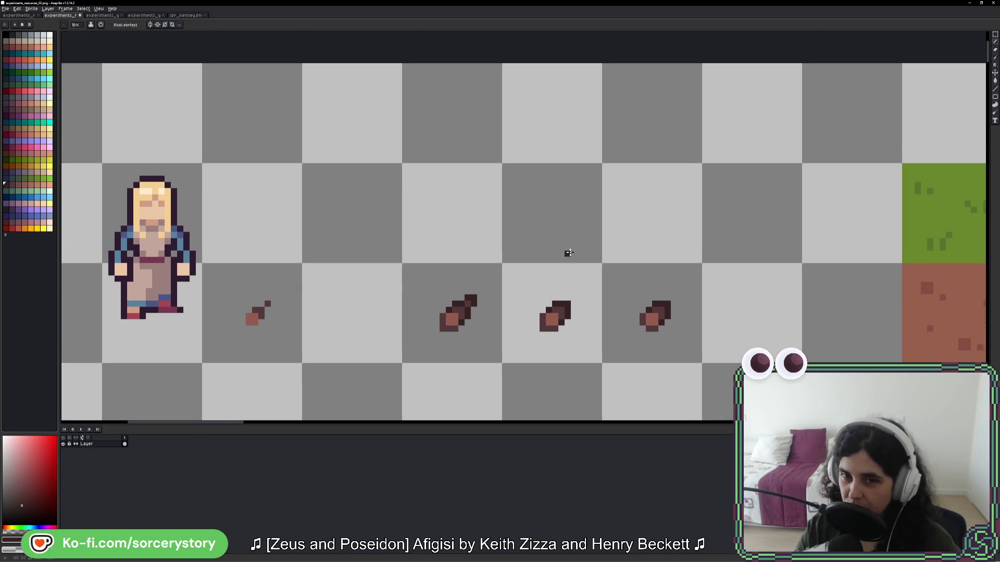
pyautogui.keyDown('alt'); pyautogui.click(557, 315); pyautogui.keyUp('alt')
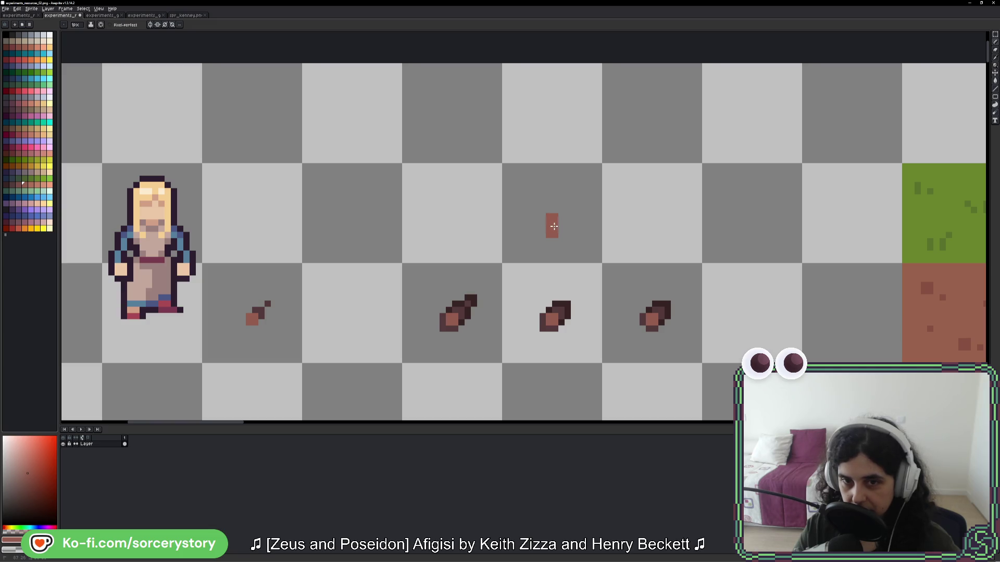
# Step: Paint a rounded brown blob on the canvas, then undo it
pyautogui.click(544, 225)
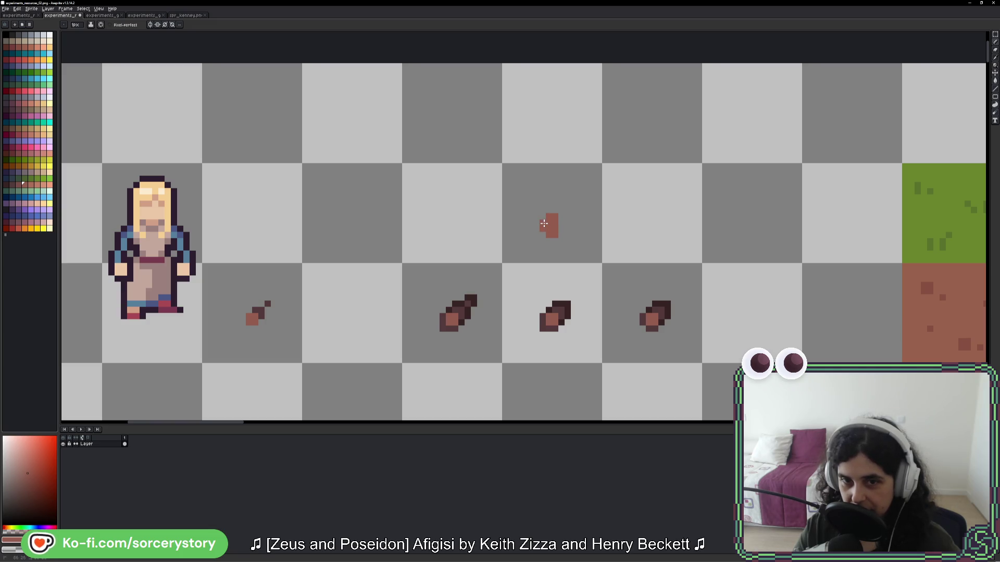
pyautogui.click(562, 221)
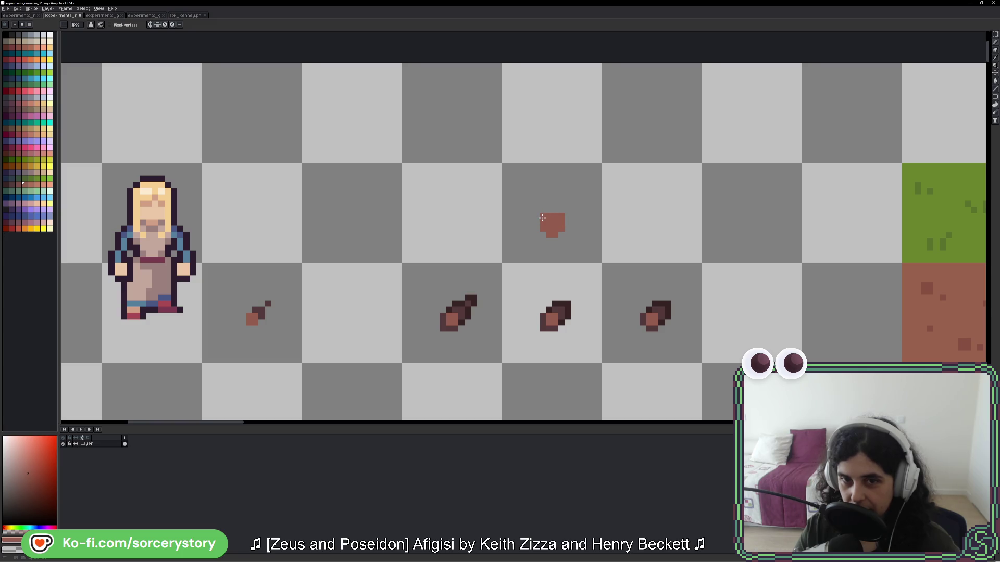
pyautogui.hotkey('ctrl', 'z')
pyautogui.hotkey('ctrl', 'z')
pyautogui.hotkey('ctrl', 'z')
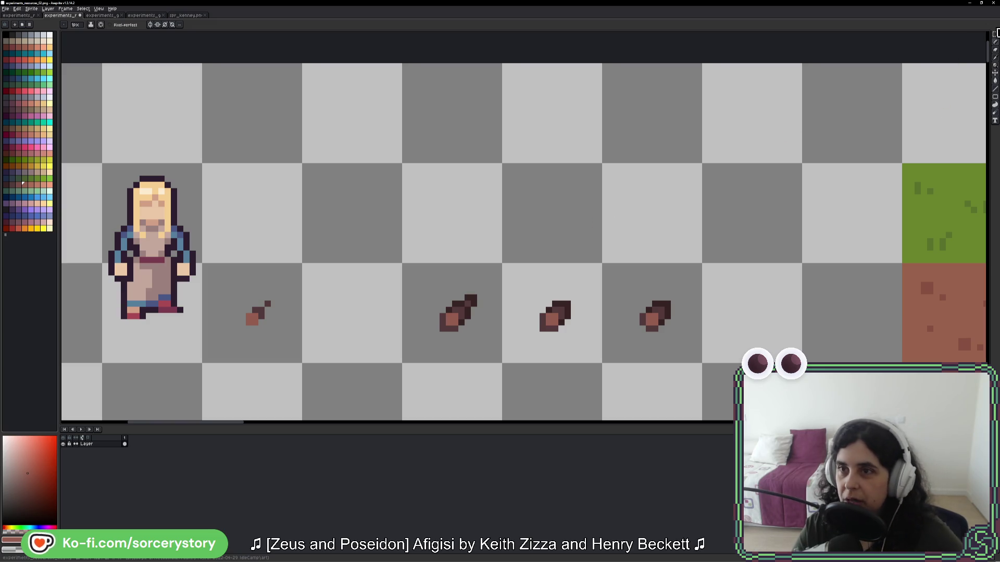
# Step: Select the long stick's grid cell with the Rectangular Marquee and rotate it a quarter turn
pyautogui.click(995, 34)
pyautogui.moveTo(473, 312)
pyautogui.mouseDown()
pyautogui.moveTo(482, 342)
pyautogui.moveTo(458, 216)
pyautogui.moveTo(508, 429)
pyautogui.moveTo(473, 161)
pyautogui.moveTo(449, 176)
pyautogui.moveTo(467, 172)
pyautogui.moveTo(461, 141)
pyautogui.moveTo(457, 152)
pyautogui.moveTo(578, 161)
pyautogui.mouseUp()
pyautogui.moveTo(605, 94)
pyautogui.mouseDown()
pyautogui.moveTo(511, 93)
pyautogui.moveTo(517, 109)
pyautogui.moveTo(531, 101)
pyautogui.mouseUp()
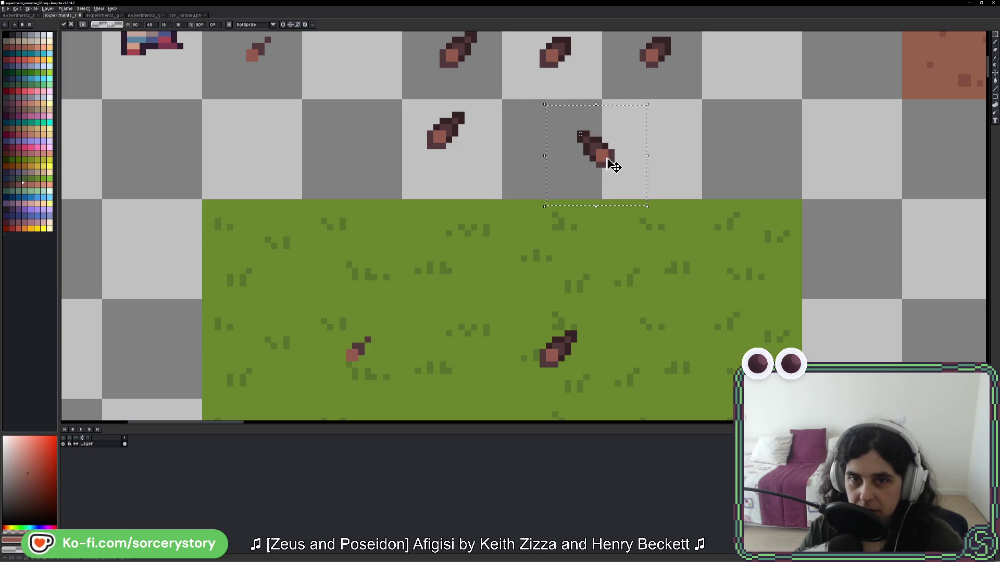
# Step: Place the rotated stick in the next cell, shift the left stick copy right, and deselect
pyautogui.moveTo(609, 163)
pyautogui.mouseDown()
pyautogui.moveTo(554, 152)
pyautogui.moveTo(564, 156)
pyautogui.mouseUp()
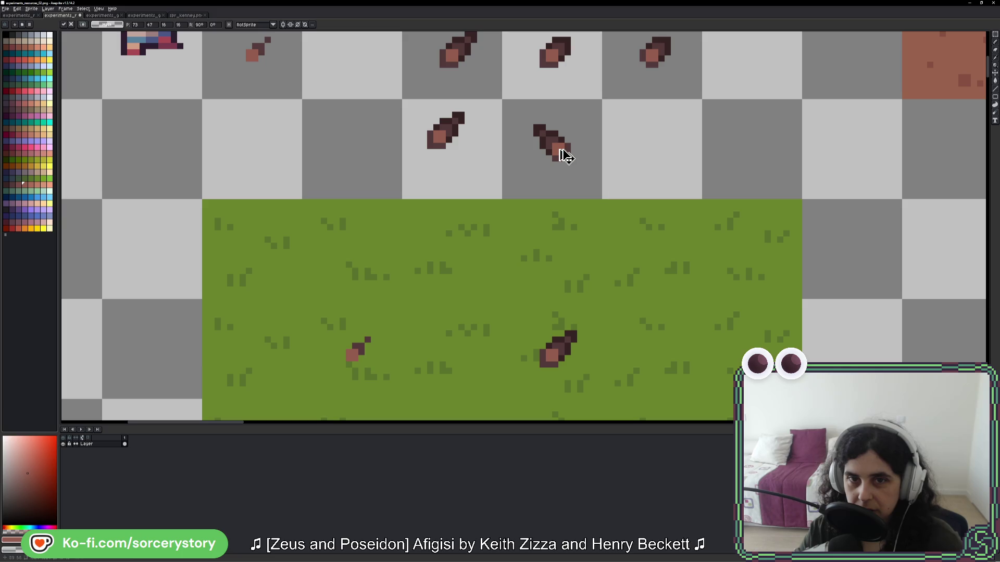
pyautogui.press('Return')
pyautogui.moveTo(451, 139)
pyautogui.mouseDown()
pyautogui.moveTo(462, 157)
pyautogui.moveTo(560, 155)
pyautogui.moveTo(522, 219)
pyautogui.mouseUp()
pyautogui.press('Return')
pyautogui.click(561, 155)
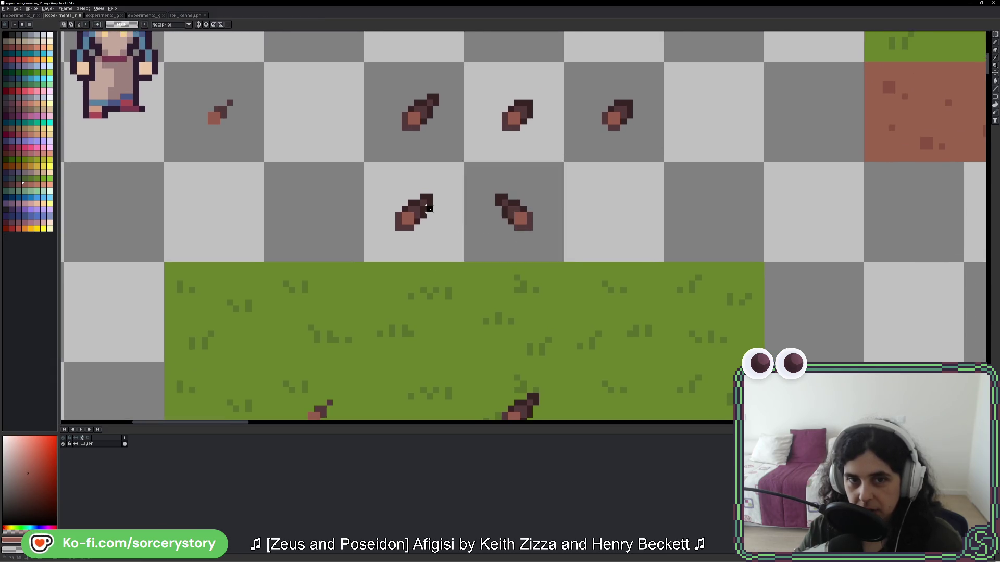
# Step: Duplicate the two second-row sticks two cells right and overlap them into a bundle
pyautogui.moveTo(429, 208); pyautogui.dragTo(702, 214)
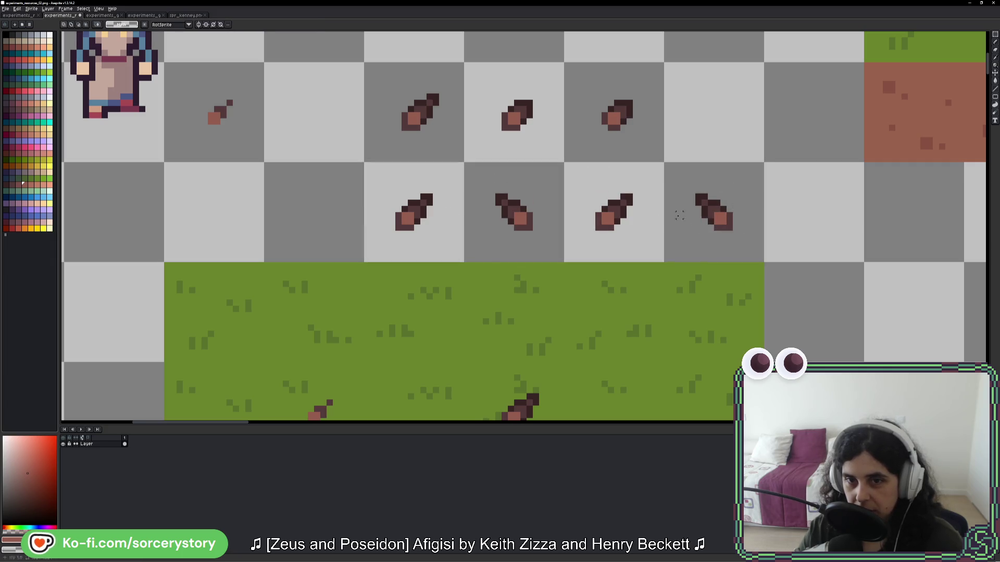
pyautogui.moveTo(591, 185); pyautogui.dragTo(665, 256)
pyautogui.moveTo(620, 229)
pyautogui.mouseDown()
pyautogui.moveTo(602, 201)
pyautogui.moveTo(614, 212)
pyautogui.mouseUp()
pyautogui.hotkey('ctrl', 'd')
pyautogui.moveTo(689, 175)
pyautogui.mouseDown()
pyautogui.moveTo(736, 232)
pyautogui.moveTo(634, 210)
pyautogui.moveTo(638, 221)
pyautogui.mouseUp()
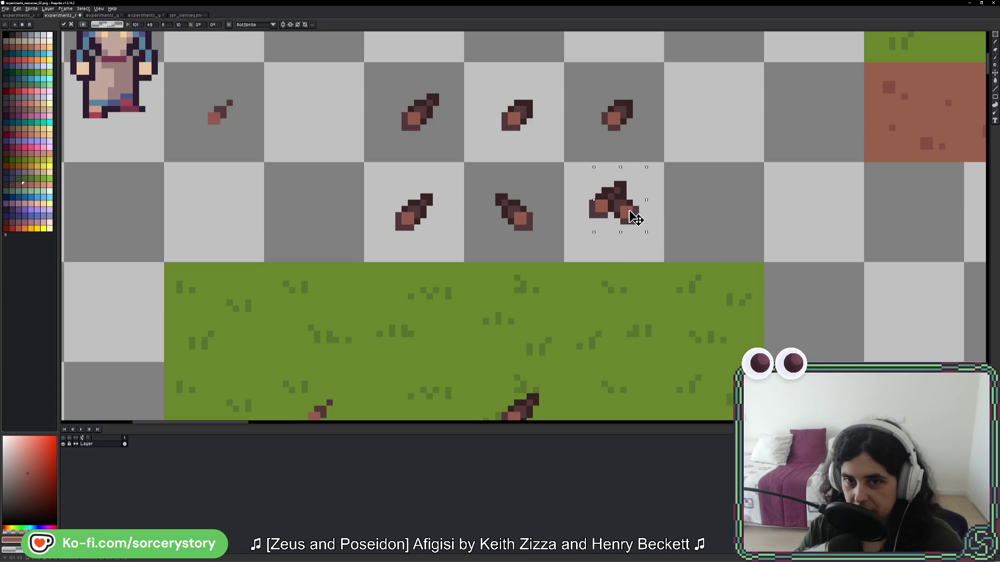
pyautogui.hotkey('ctrl', 'd')
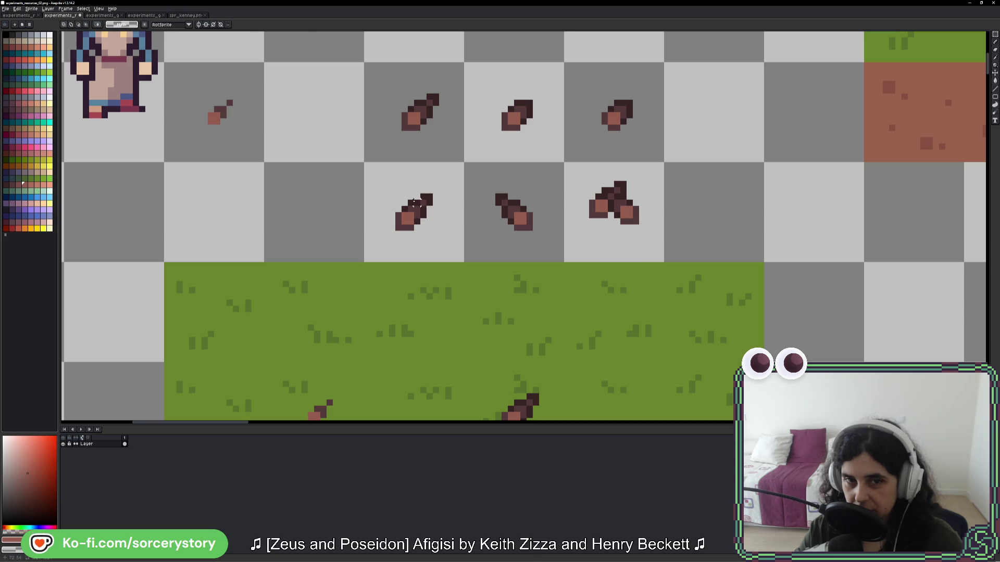
# Step: Drop another stick copy onto the bundle to thicken it
pyautogui.moveTo(413, 203)
pyautogui.mouseDown()
pyautogui.moveTo(420, 230)
pyautogui.moveTo(669, 229)
pyautogui.moveTo(614, 229)
pyautogui.moveTo(604, 242)
pyautogui.mouseUp()
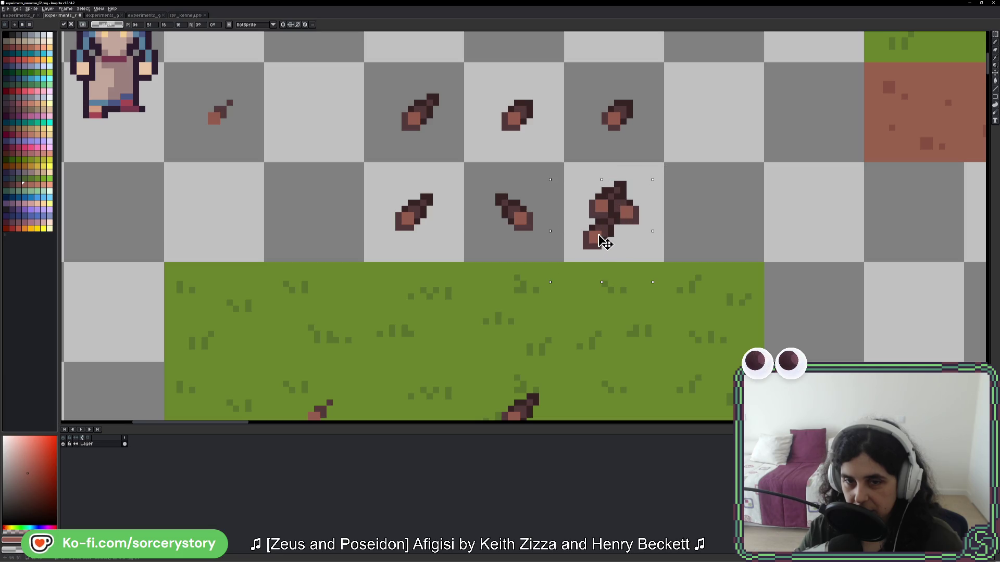
pyautogui.click(703, 219)
pyautogui.scroll(-6, 712, 220)
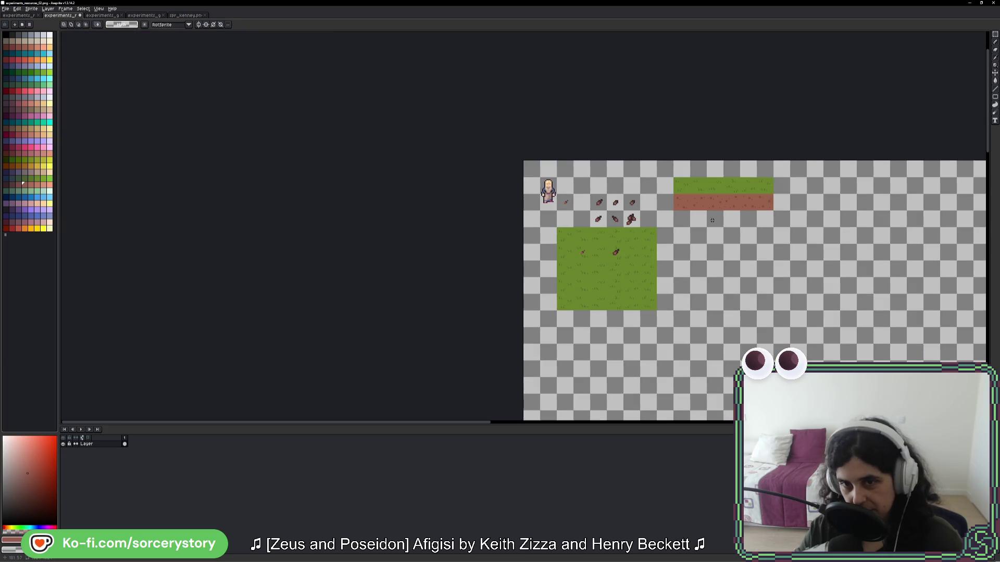
# Step: Undo the misplaced copy and move the stick two cells right onto the bundle, crossing them
pyautogui.hotkey('ctrl', 'z')
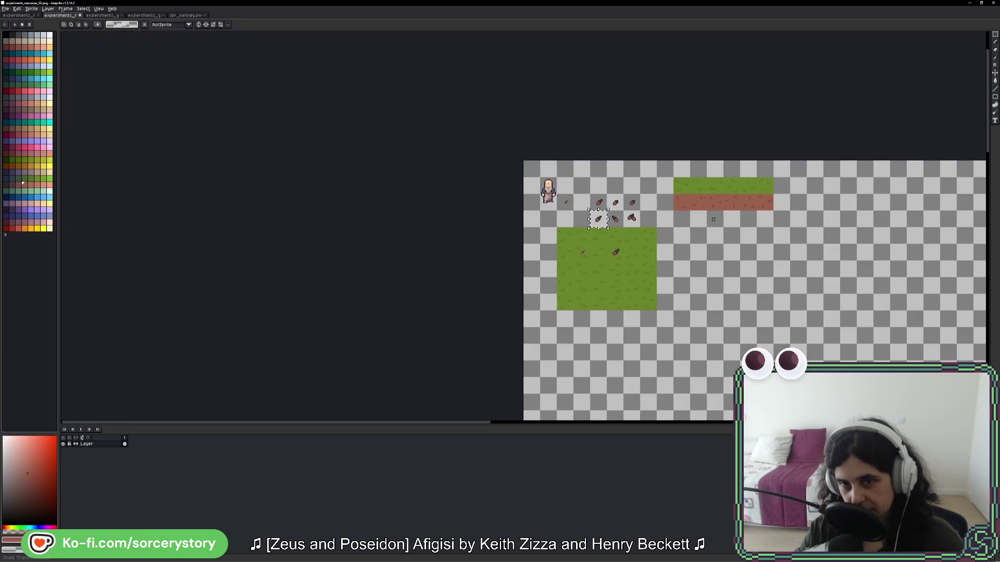
pyautogui.scroll(2, 625, 210)
pyautogui.moveTo(553, 245); pyautogui.dragTo(654, 245)
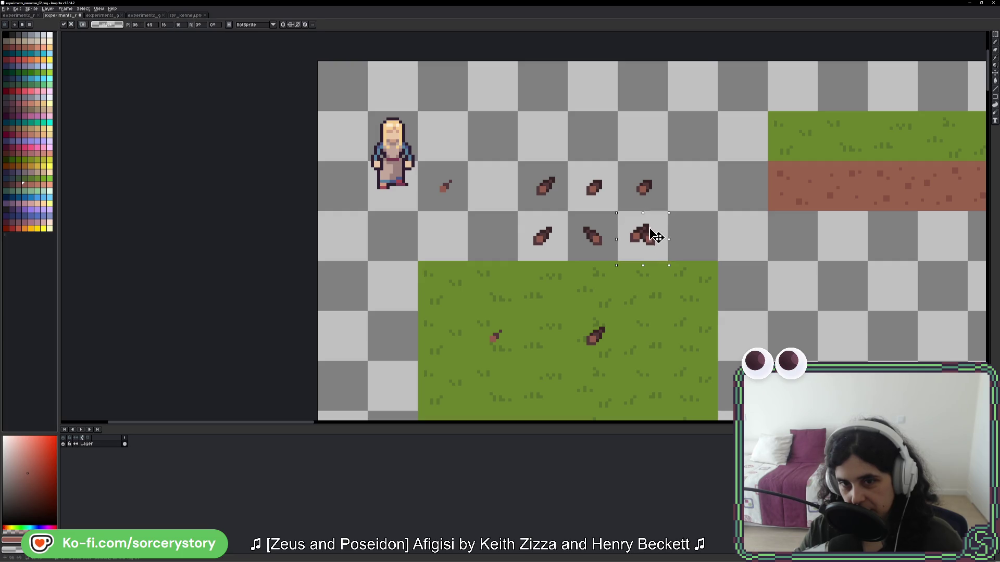
pyautogui.click(715, 234)
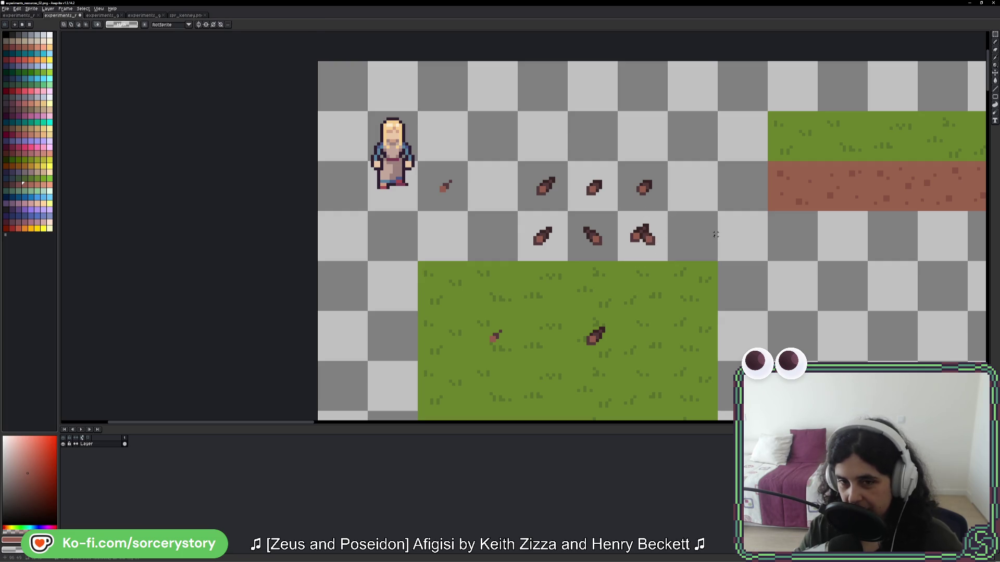
pyautogui.scroll(-2, 716, 234)
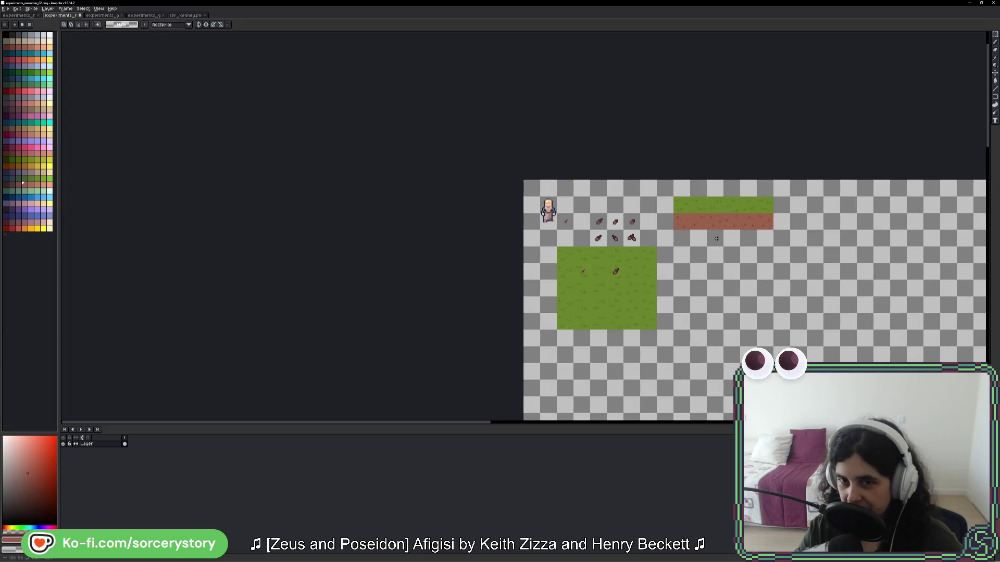
pyautogui.scroll(4, 648, 245)
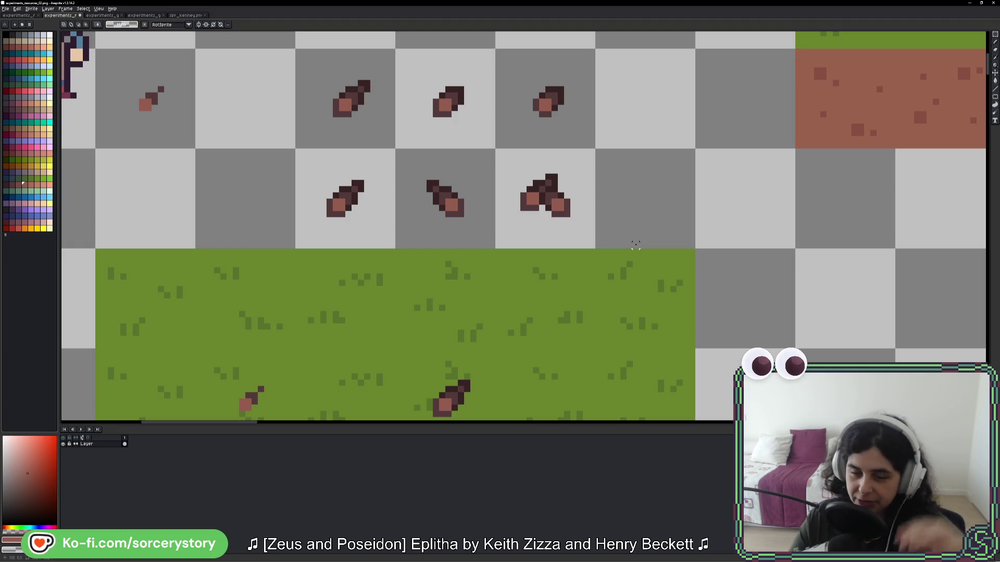
pyautogui.click(554, 216)
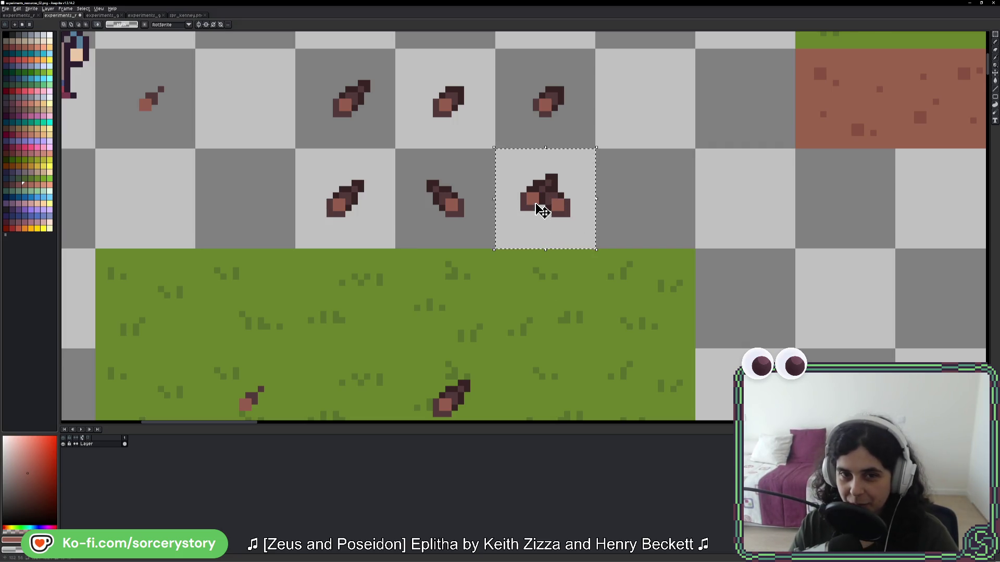
# Step: Delete the bundled sticks and copy the stick pair to the empty cells right and one row down
pyautogui.press('Delete')
pyautogui.moveTo(361, 170)
pyautogui.mouseDown()
pyautogui.moveTo(489, 244)
pyautogui.moveTo(562, 232)
pyautogui.moveTo(710, 297)
pyautogui.mouseUp()
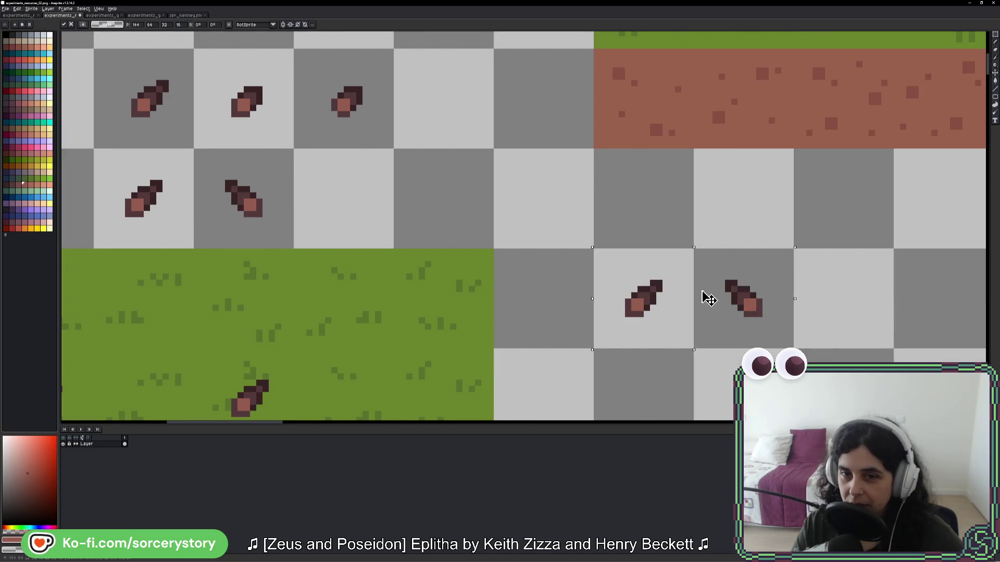
pyautogui.moveTo(616, 232); pyautogui.dragTo(616, 290)
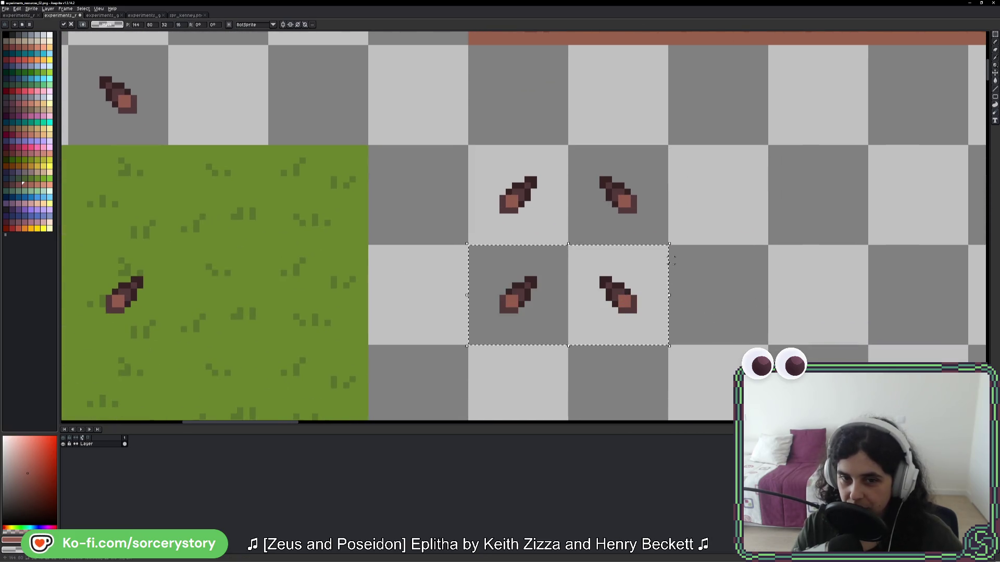
pyautogui.press('Return')
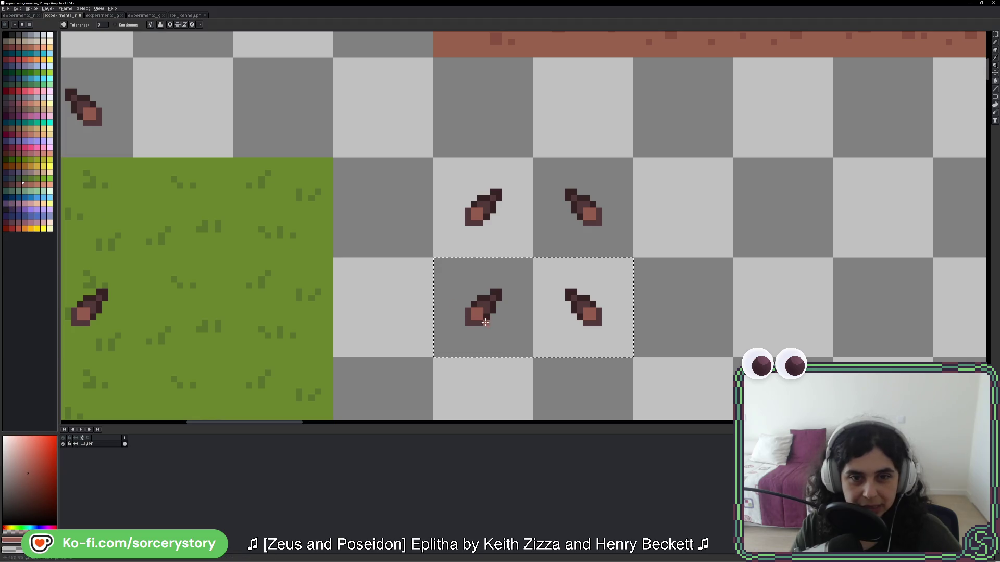
# Step: Fill the lower stick pair's dark outlines with black using the paint bucket
pyautogui.press('i')
pyautogui.click(492, 292)
pyautogui.press('g')
pyautogui.scroll(1, 523, 327)
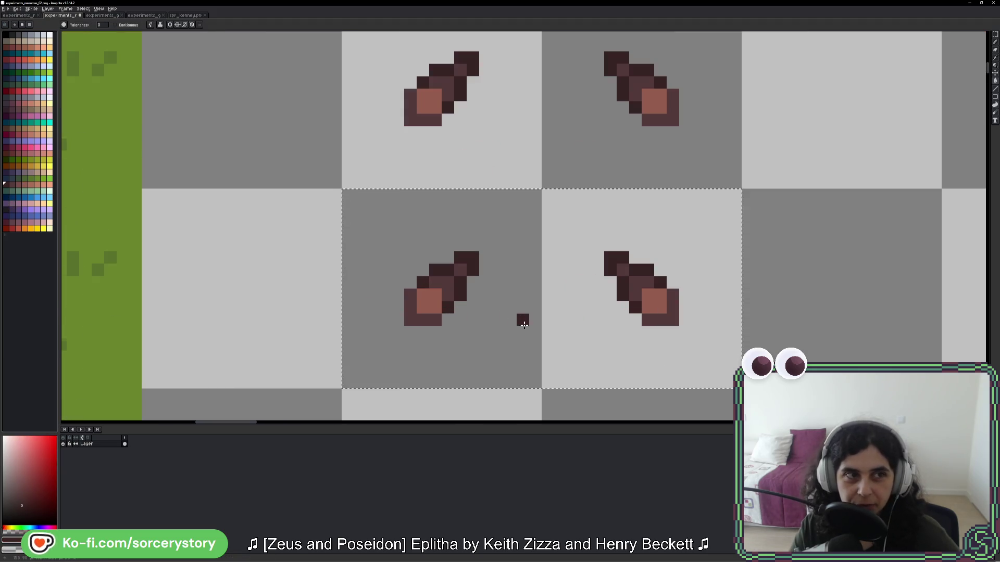
pyautogui.hscroll(-2, 523, 331)
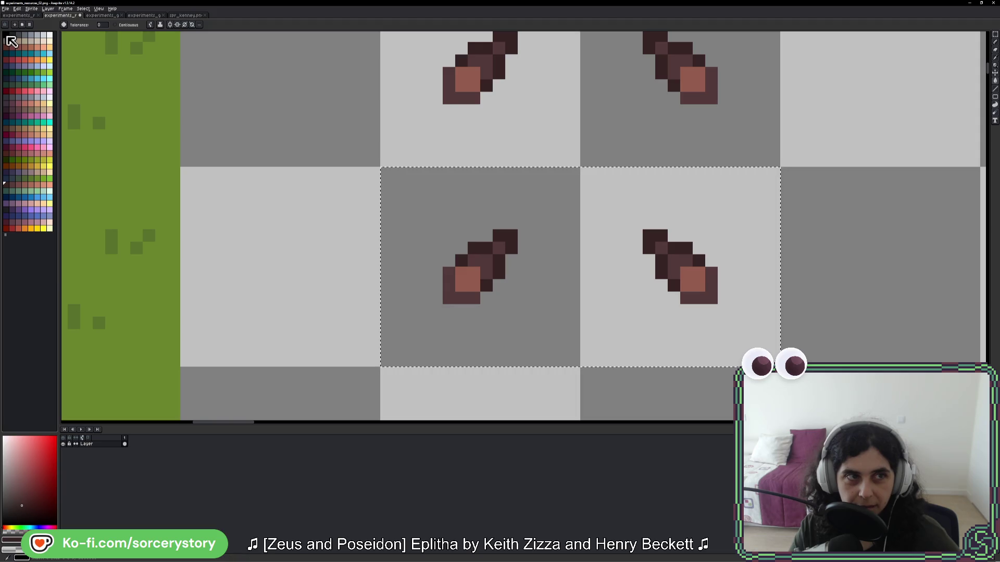
pyautogui.click(6, 35)
pyautogui.click(482, 253)
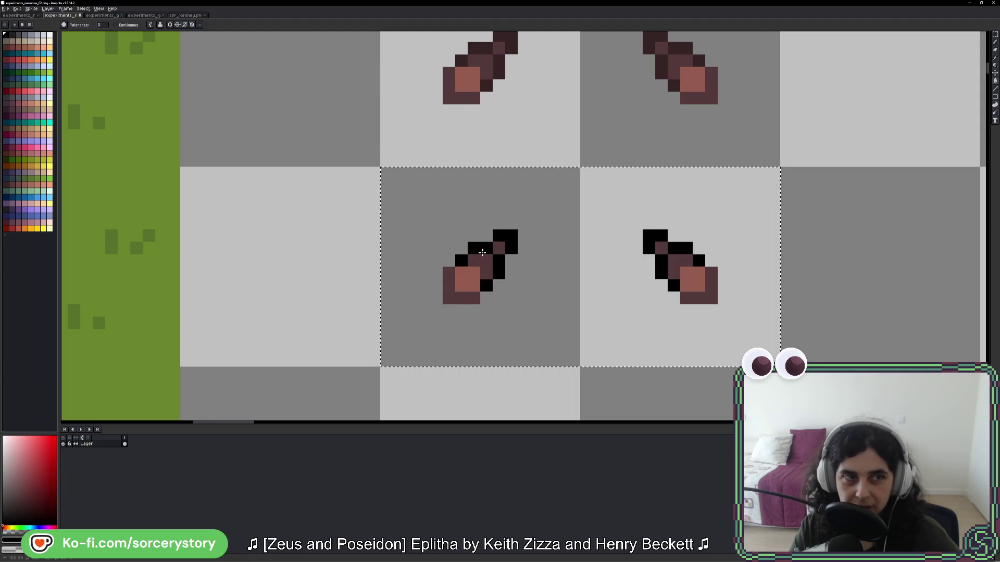
# Step: Restore dark brown pixels on the lower-left stick using colours sampled from the top stick
pyautogui.press('i')
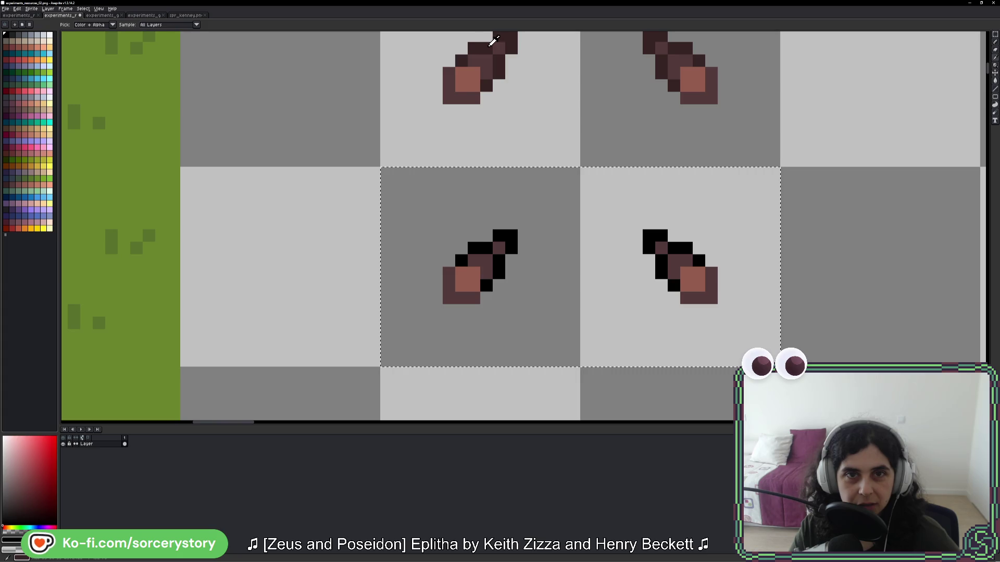
pyautogui.click(490, 45)
pyautogui.press('g')
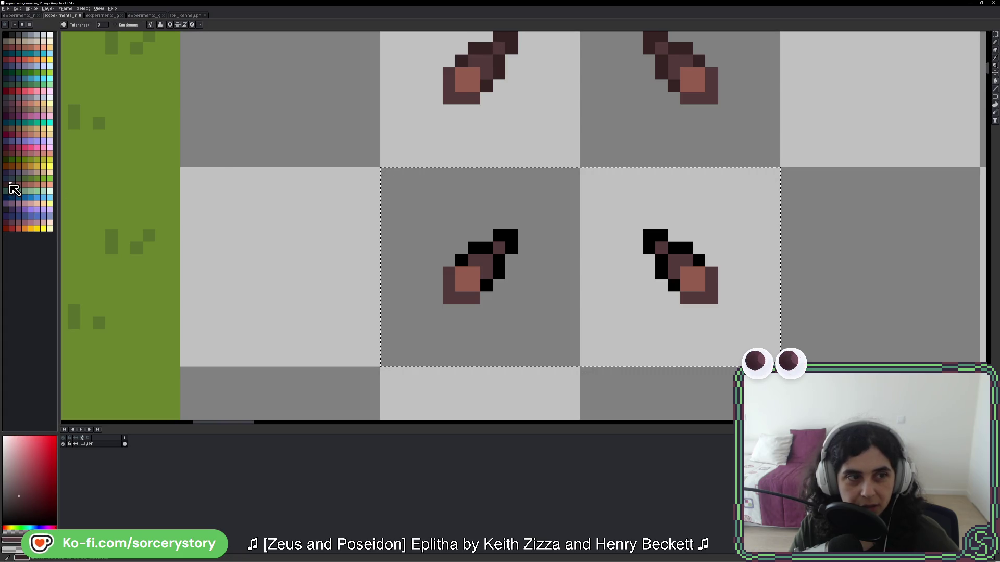
pyautogui.click(487, 267)
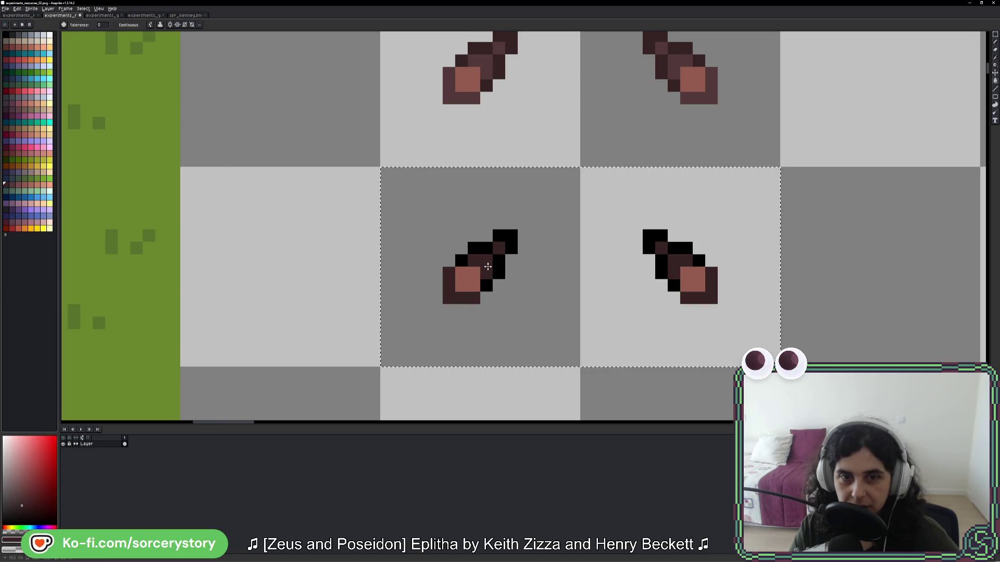
pyautogui.press('i')
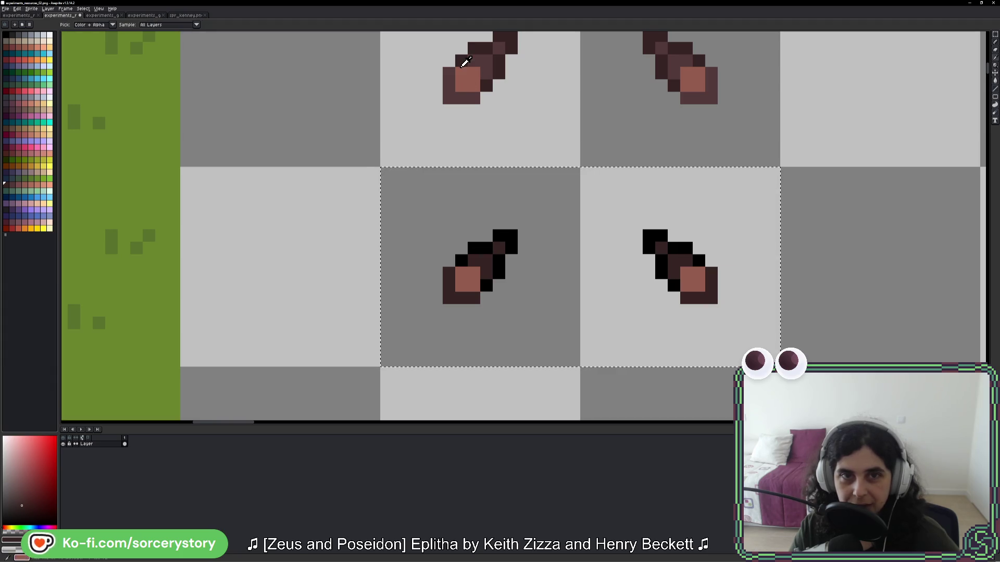
pyautogui.click(465, 62)
pyautogui.press('g')
pyautogui.click(18, 185)
pyautogui.click(484, 296)
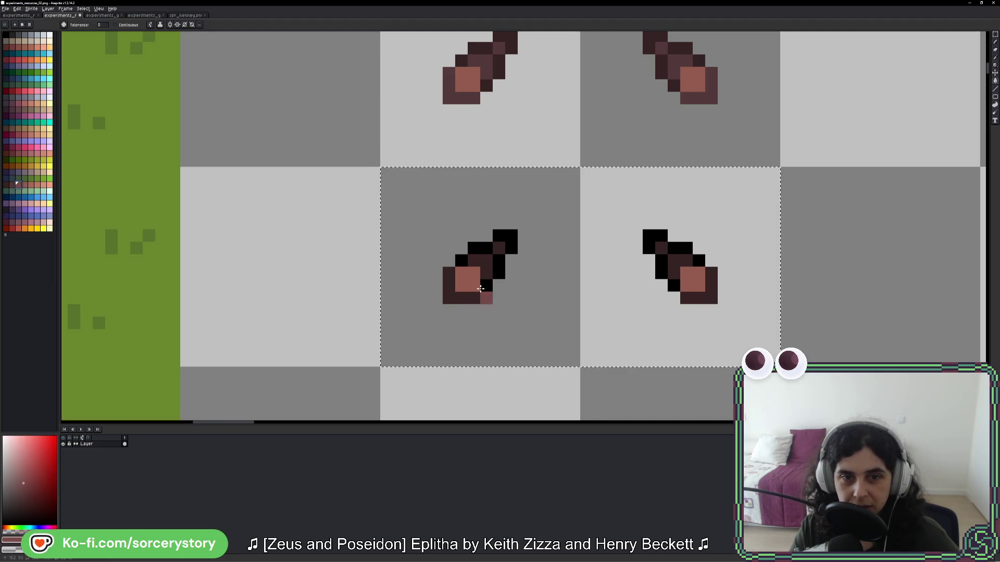
pyautogui.scroll(-6, 533, 290)
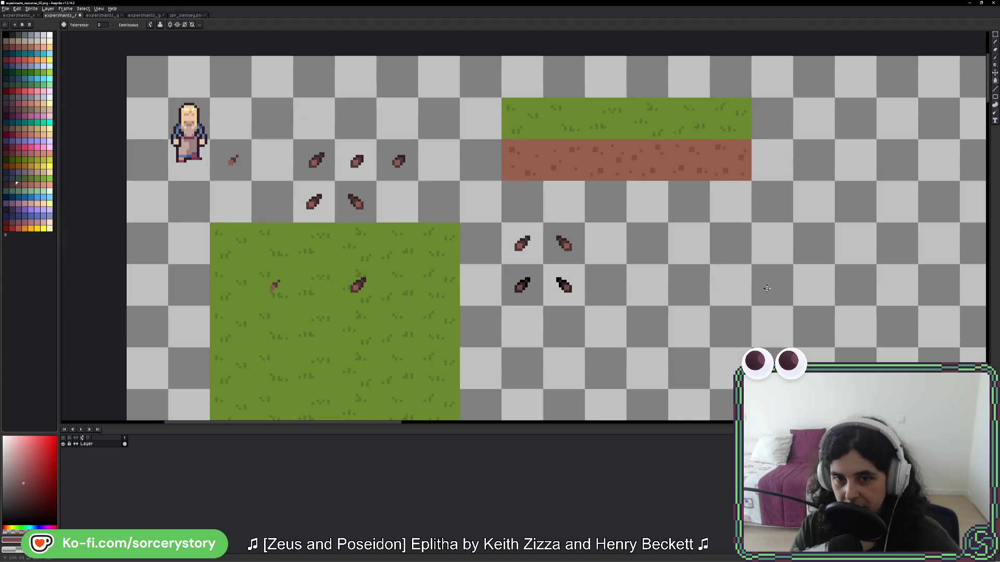
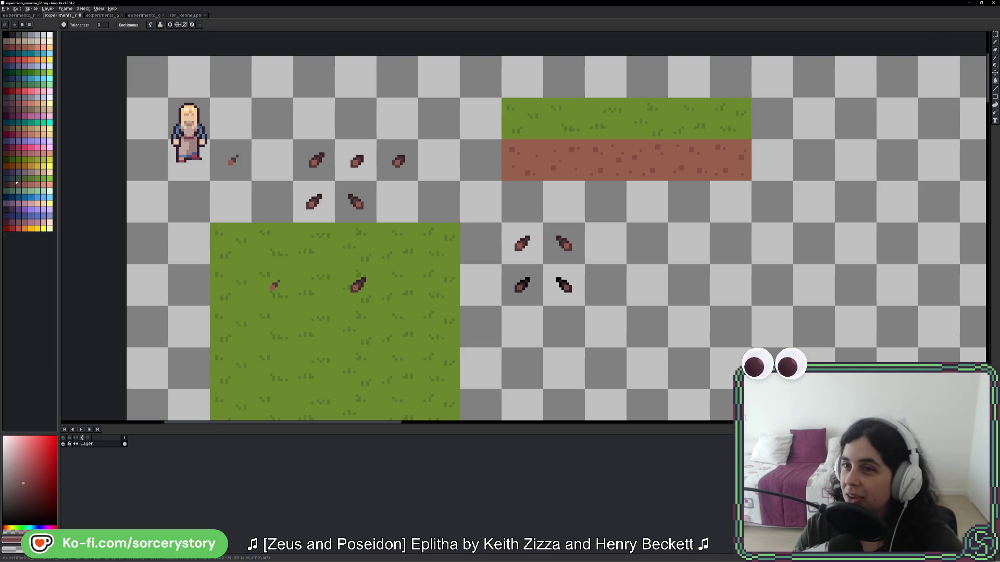
# Step: Copy the bottom-left seed into the empty tile right of the four-seed group
pyautogui.click(995, 33)
pyautogui.scroll(5, 559, 312)
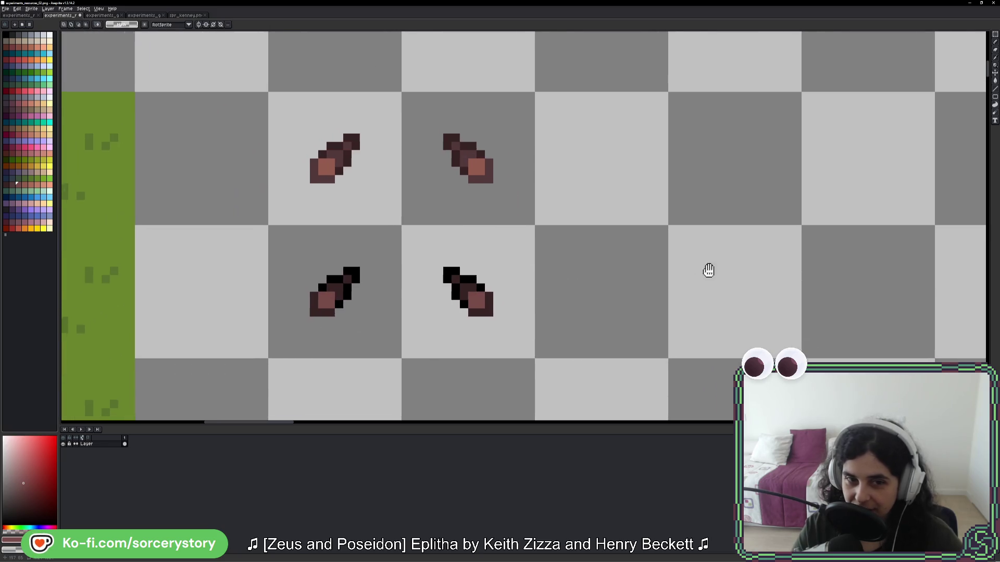
pyautogui.moveTo(709, 270); pyautogui.dragTo(699, 274)
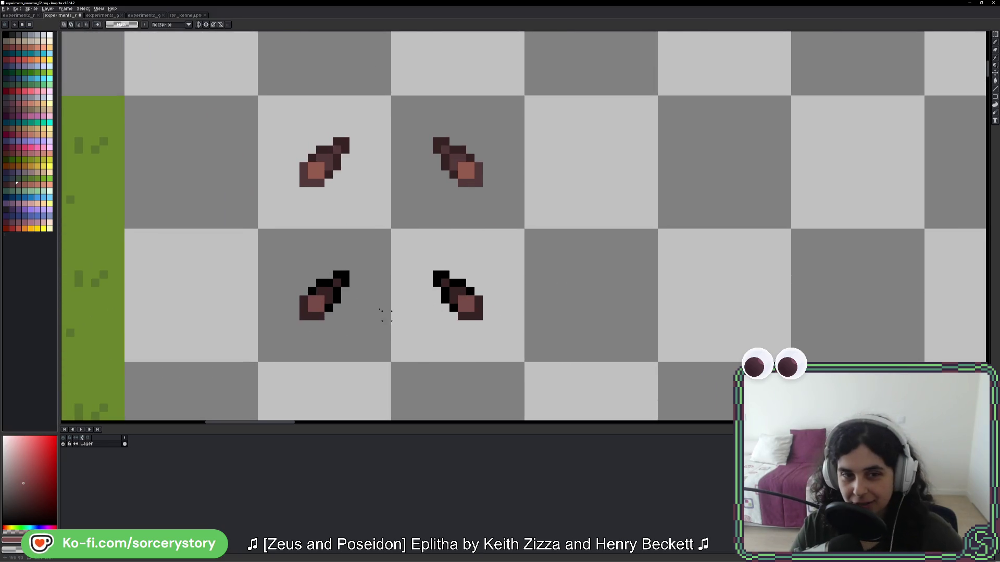
pyautogui.moveTo(385, 315)
pyautogui.mouseDown()
pyautogui.moveTo(346, 328)
pyautogui.moveTo(502, 330)
pyautogui.moveTo(685, 270)
pyautogui.moveTo(724, 297)
pyautogui.moveTo(705, 279)
pyautogui.mouseUp()
pyautogui.press('Return')
# Step: Select the tile holding the up-right seed in the left seed group
pyautogui.scroll(-5, 819, 320)
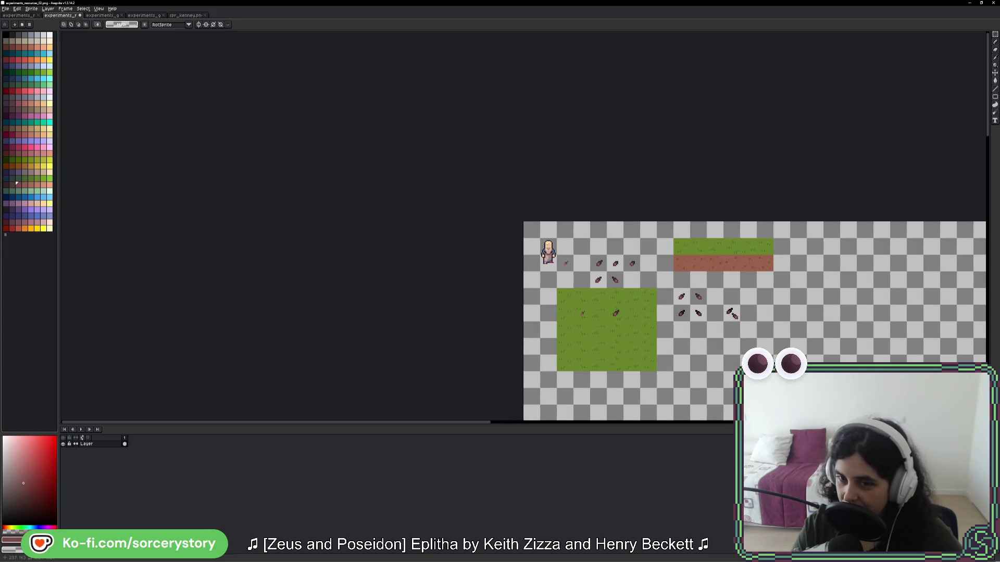
pyautogui.moveTo(760, 323); pyautogui.dragTo(725, 309)
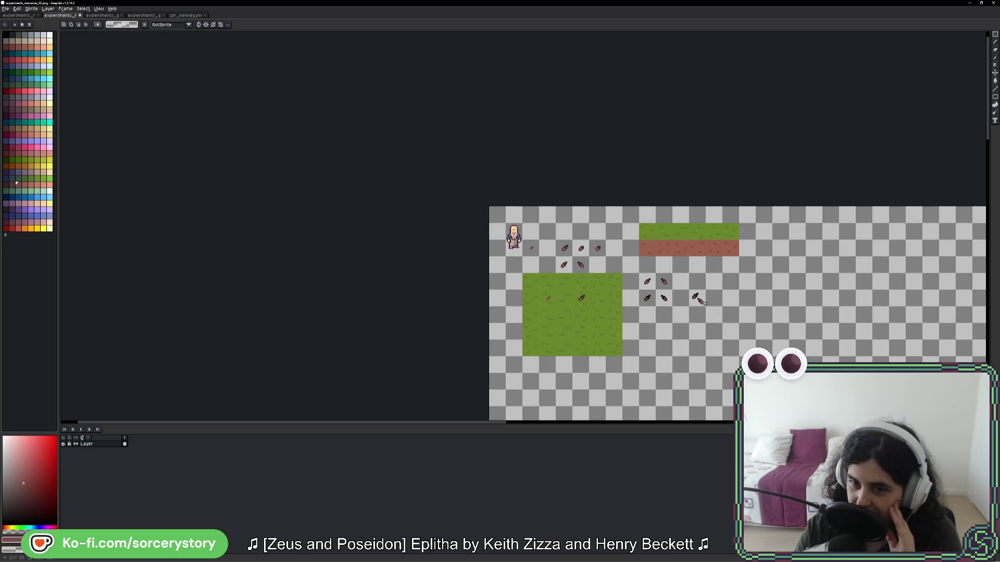
pyautogui.scroll(4, 704, 302)
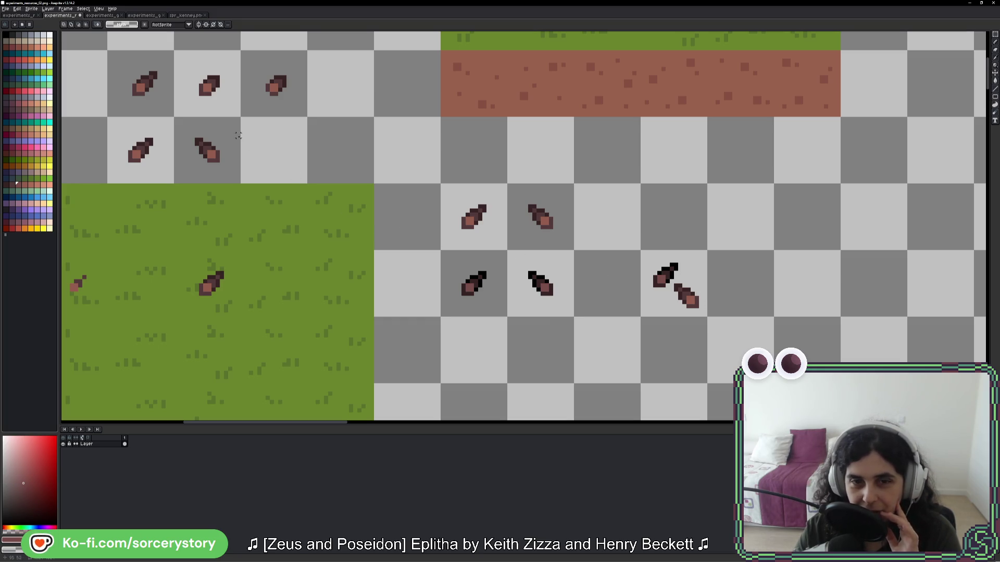
pyautogui.moveTo(683, 281); pyautogui.dragTo(687, 307)
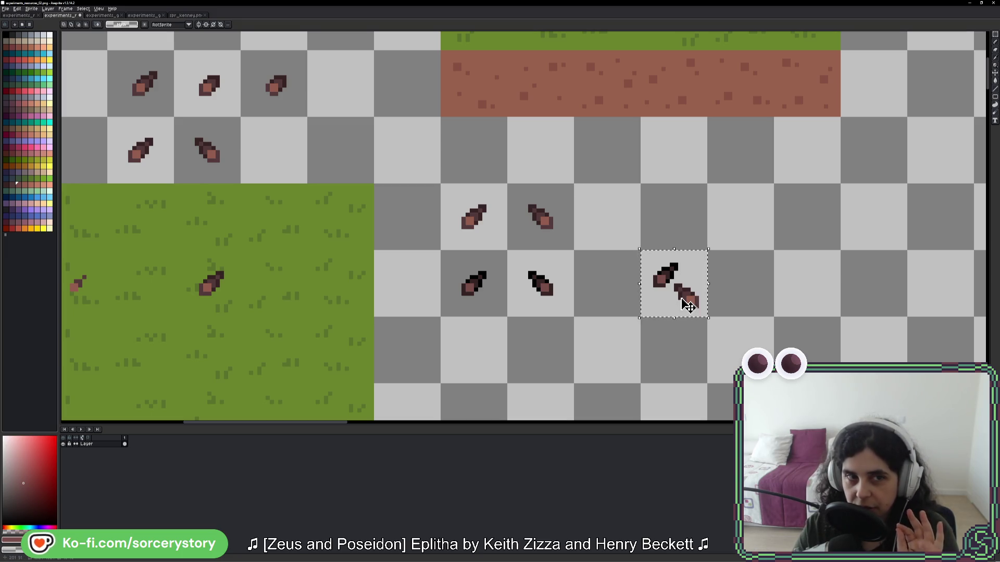
pyautogui.moveTo(203, 157); pyautogui.dragTo(209, 172)
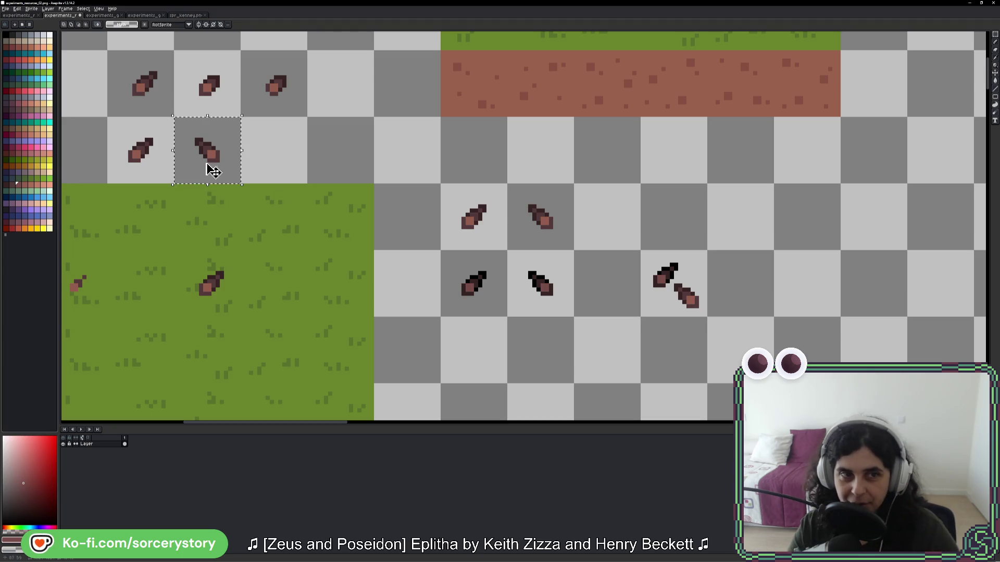
pyautogui.click(159, 173)
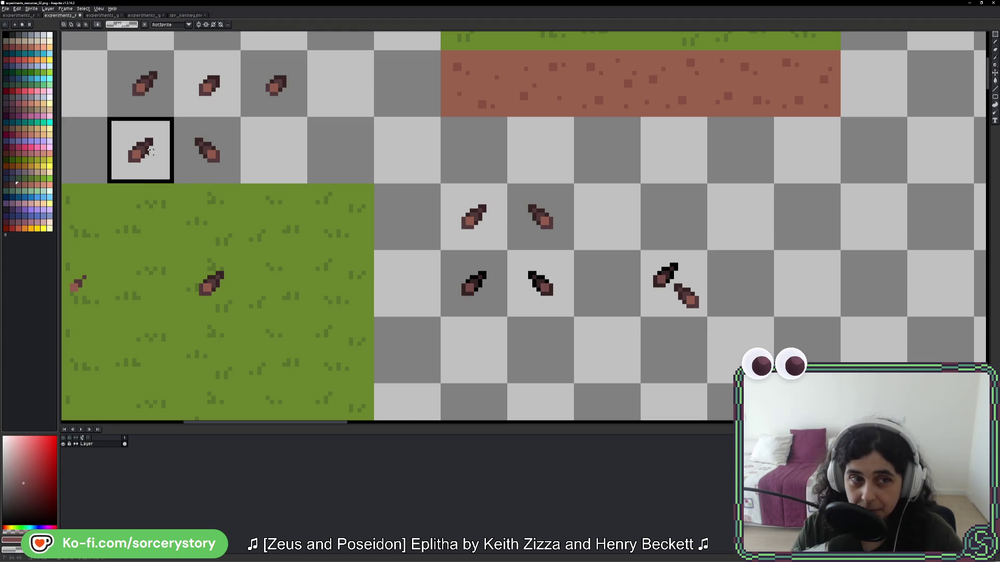
# Step: Copy the up-right seed into an empty tile and drop the selection for pixel drawing
pyautogui.moveTo(172, 170); pyautogui.dragTo(837, 235)
pyautogui.scroll(8, 821, 220)
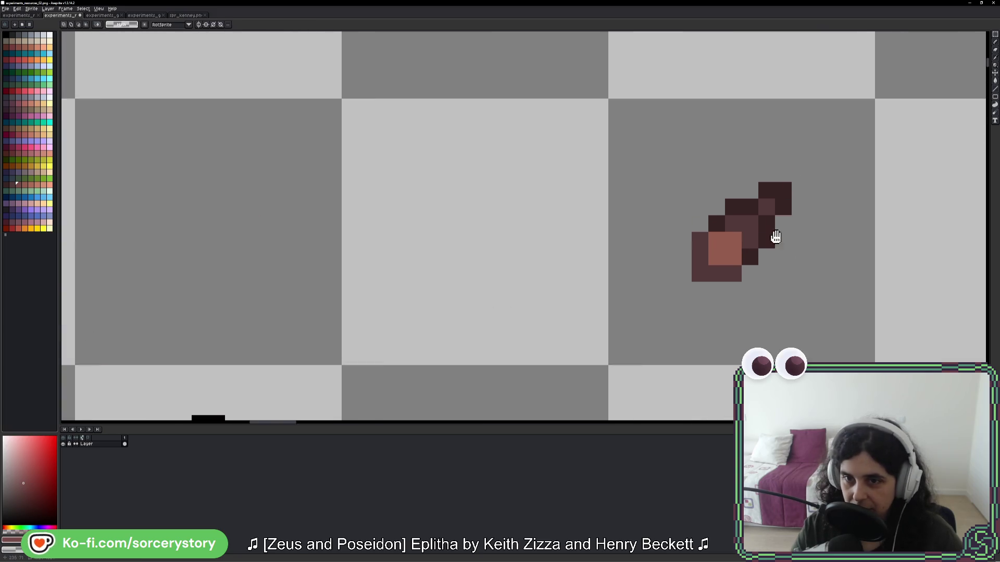
pyautogui.scroll(-2, 630, 271)
pyautogui.press('b')
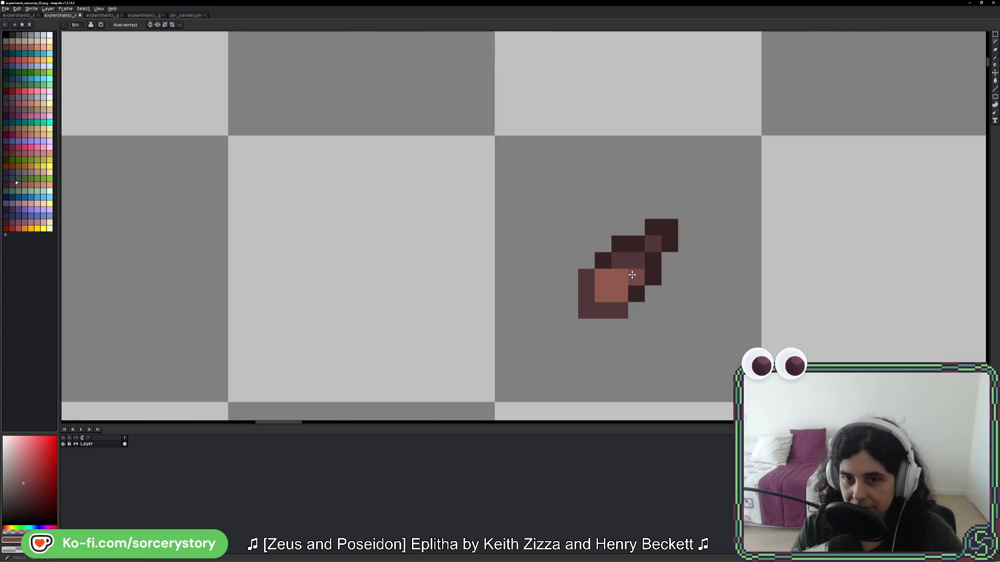
# Step: Recolour the copied seed with dark brown, light pink and dark wine pixels, widening its left side
pyautogui.keyDown('alt'); pyautogui.click(622, 255); pyautogui.keyUp('alt')
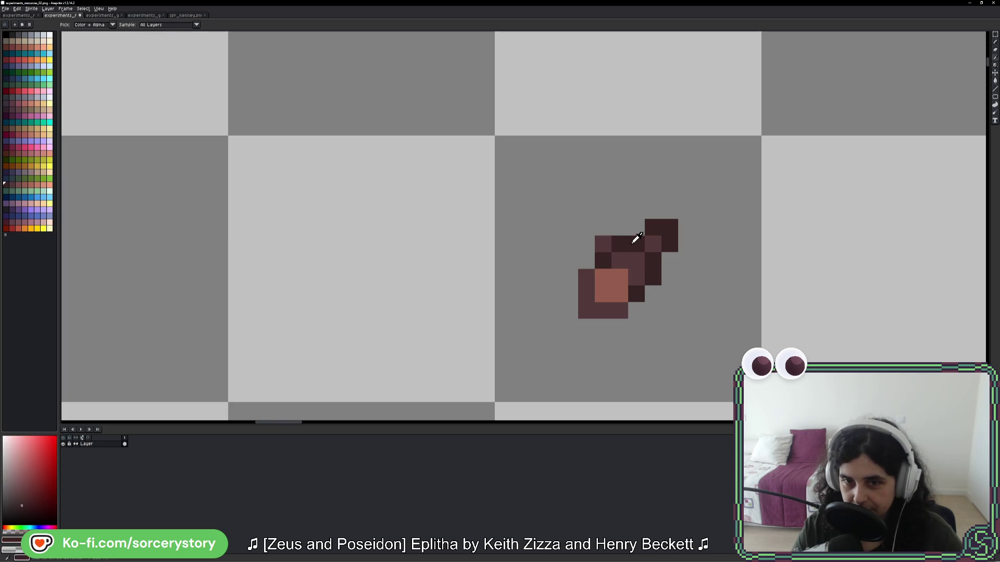
pyautogui.click(640, 260)
pyautogui.keyDown('alt'); pyautogui.click(609, 281); pyautogui.keyUp('alt')
pyautogui.moveTo(603, 260)
pyautogui.mouseDown()
pyautogui.moveTo(582, 278)
pyautogui.moveTo(587, 292)
pyautogui.mouseUp()
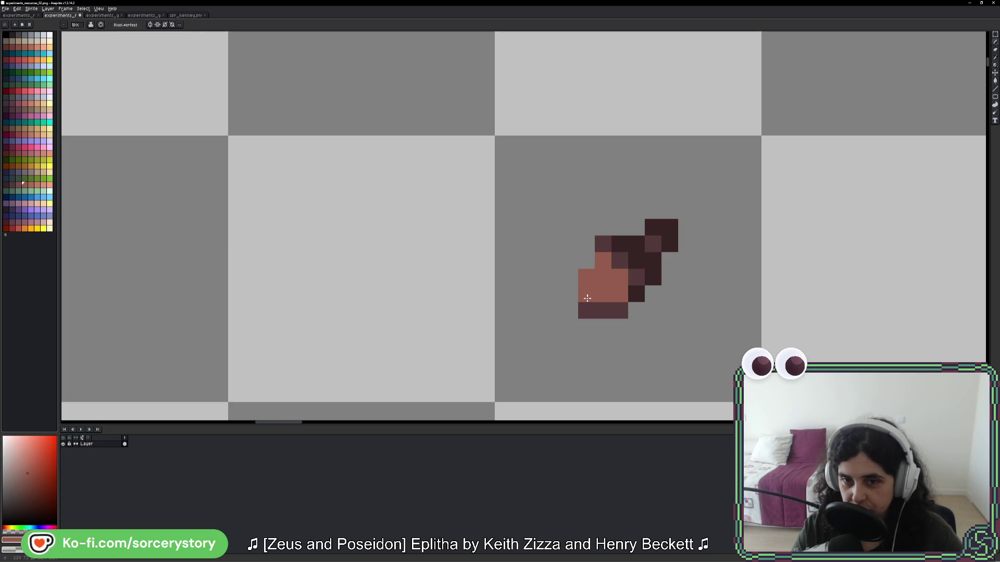
pyautogui.keyDown('alt'); pyautogui.click(603, 307); pyautogui.keyUp('alt')
pyautogui.click(624, 291)
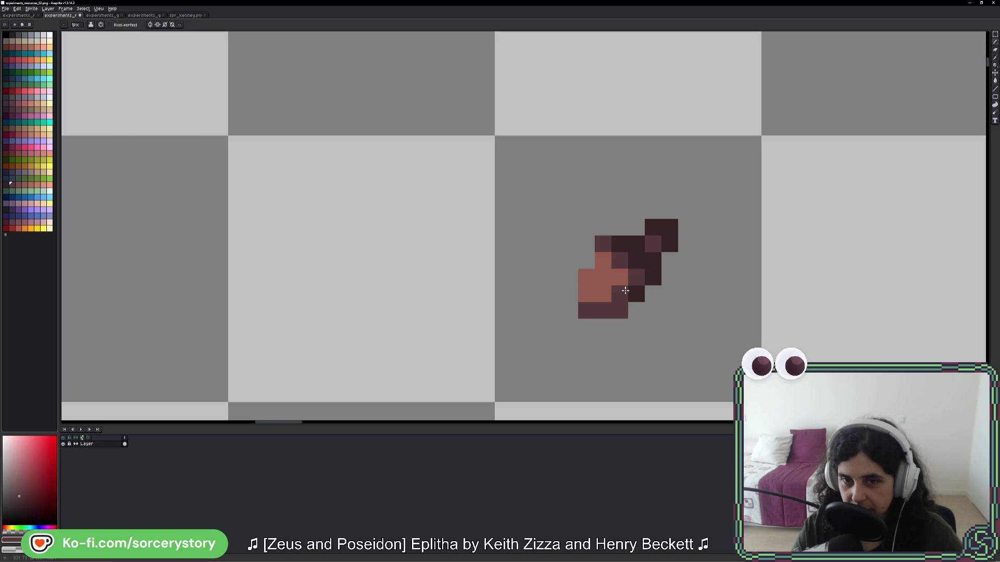
pyautogui.click(569, 277)
pyautogui.click(586, 260)
pyautogui.click(553, 277)
# Step: Darken the seed's lower-right pixel with the darkest wine, undoing stray dark pixels
pyautogui.click(570, 294)
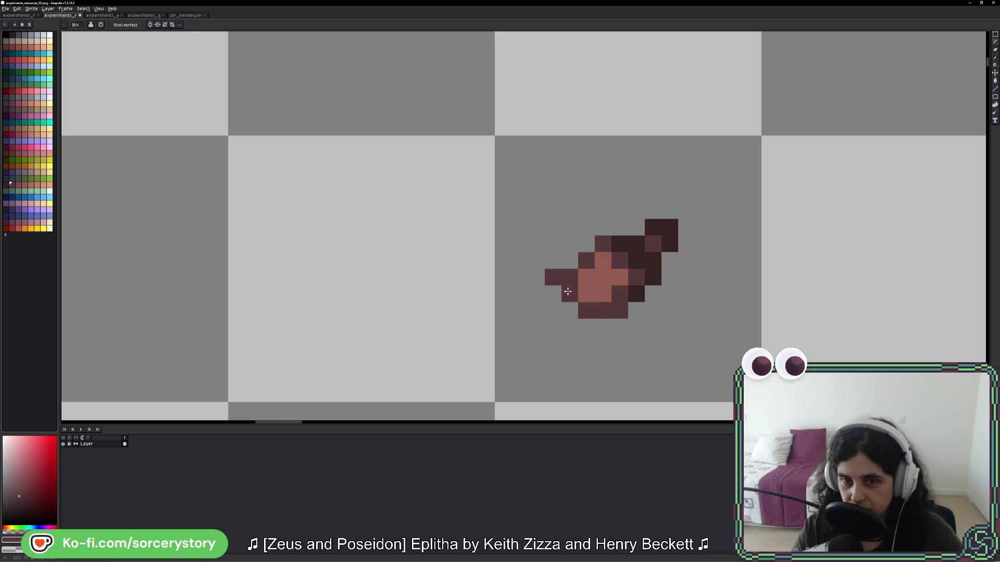
pyautogui.keyDown('alt'); pyautogui.click(647, 262); pyautogui.keyUp('alt')
pyautogui.click(623, 292)
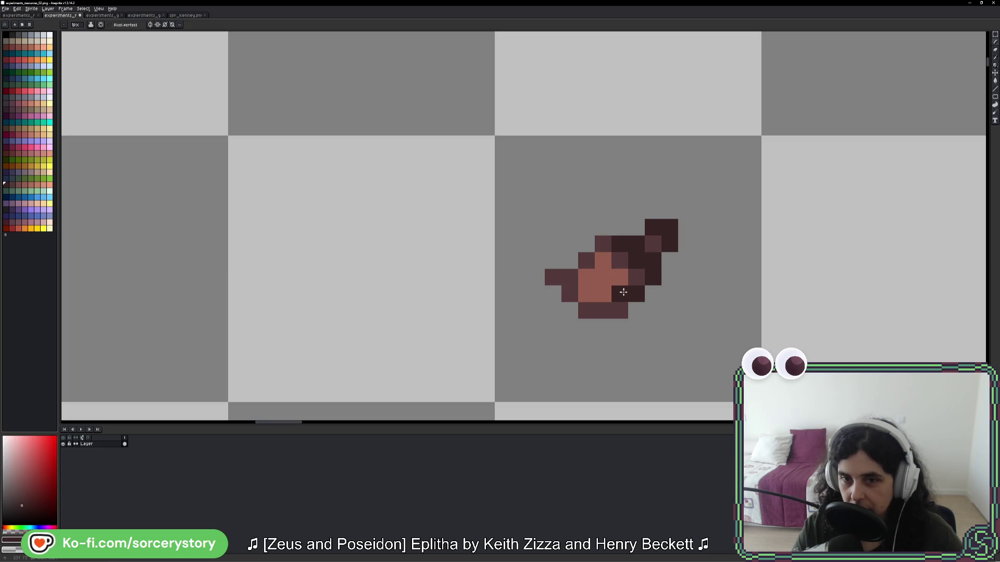
pyautogui.click(636, 328)
pyautogui.hotkey('ctrl', 'z')
pyautogui.hotkey('ctrl', 'z')
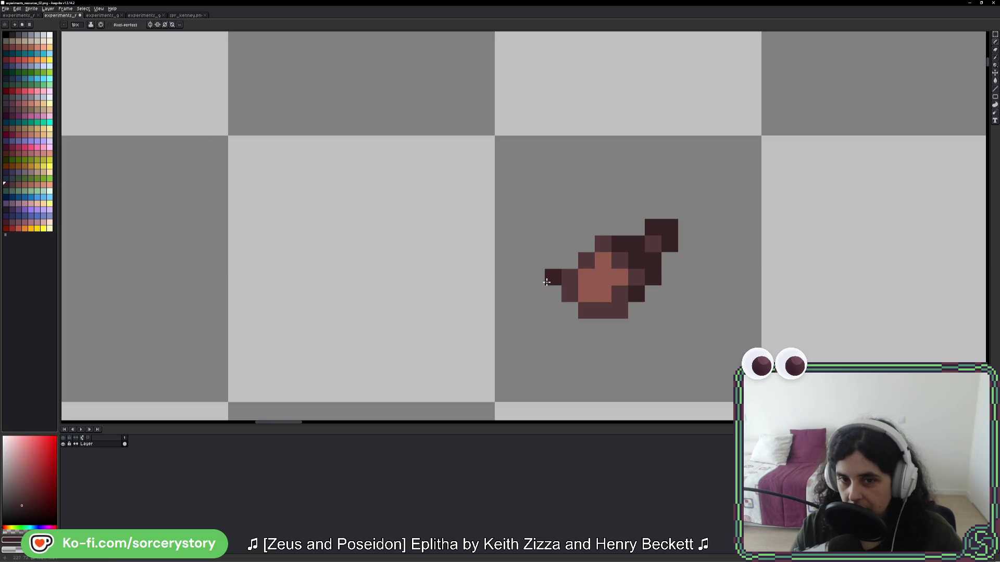
pyautogui.click(604, 277)
pyautogui.hotkey('ctrl', 'z')
pyautogui.click(620, 294)
# Step: Outline the seed's left side and top in dark wine, erasing overshooting pixels
pyautogui.click(586, 261)
pyautogui.click(586, 244)
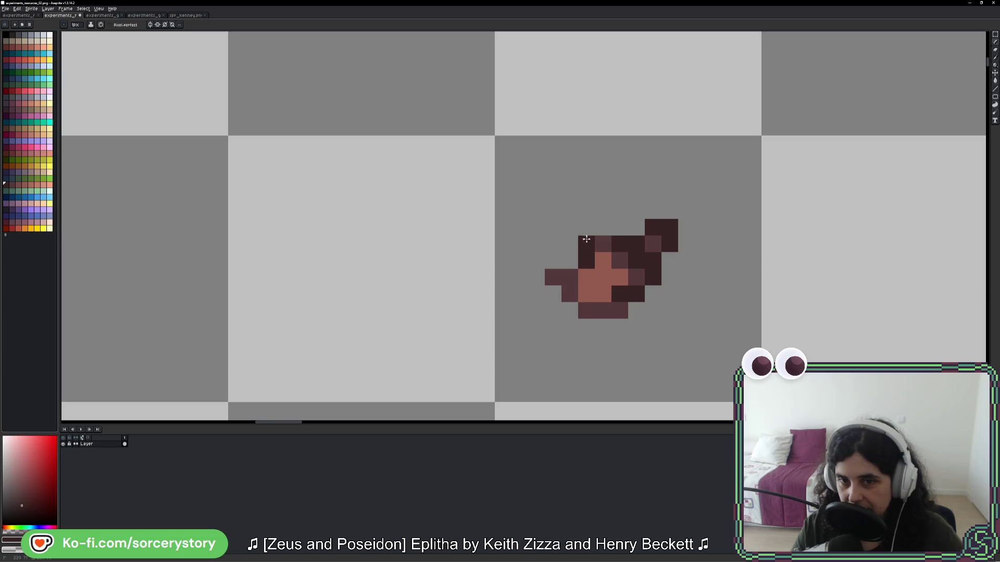
pyautogui.moveTo(586, 227); pyautogui.dragTo(613, 228)
pyautogui.rightClick(553, 277)
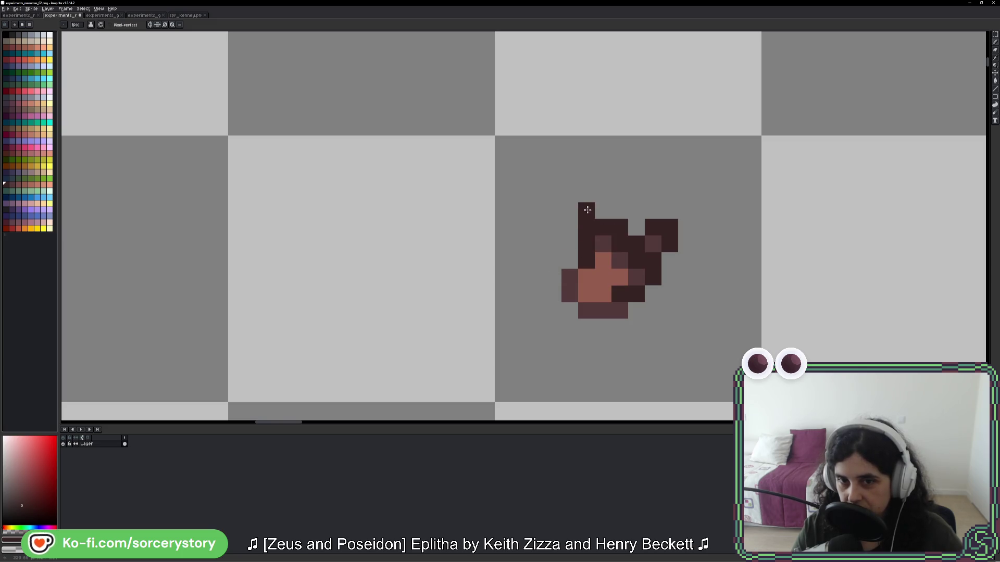
pyautogui.rightClick(586, 227)
pyautogui.click(603, 211)
pyautogui.rightClick(603, 210)
# Step: Erase the dark tail pixels along the seed's upper right side
pyautogui.rightClick(620, 227)
pyautogui.rightClick(653, 227)
pyautogui.rightClick(653, 244)
pyautogui.rightClick(669, 227)
pyautogui.rightClick(669, 244)
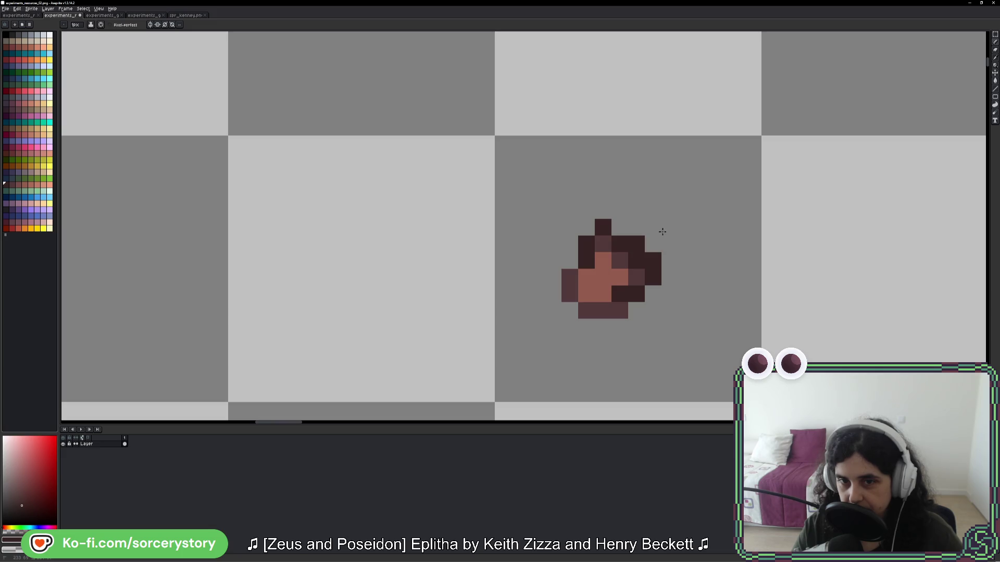
pyautogui.rightClick(637, 244)
# Step: Trim the seed's rightmost and top pixels and darken one lighter pixel
pyautogui.scroll(-2, 682, 284)
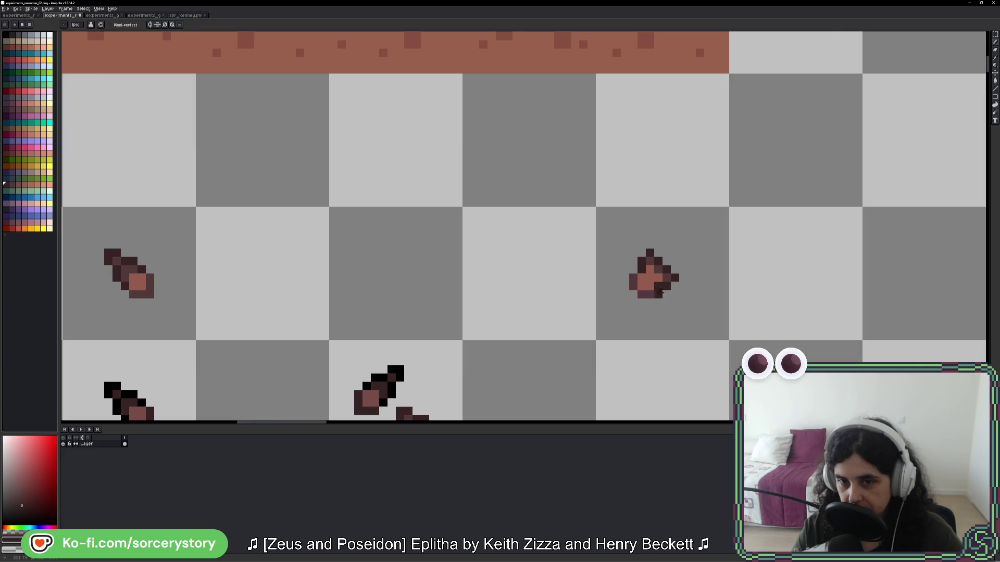
pyautogui.scroll(-3, 739, 333)
pyautogui.scroll(-1, 755, 332)
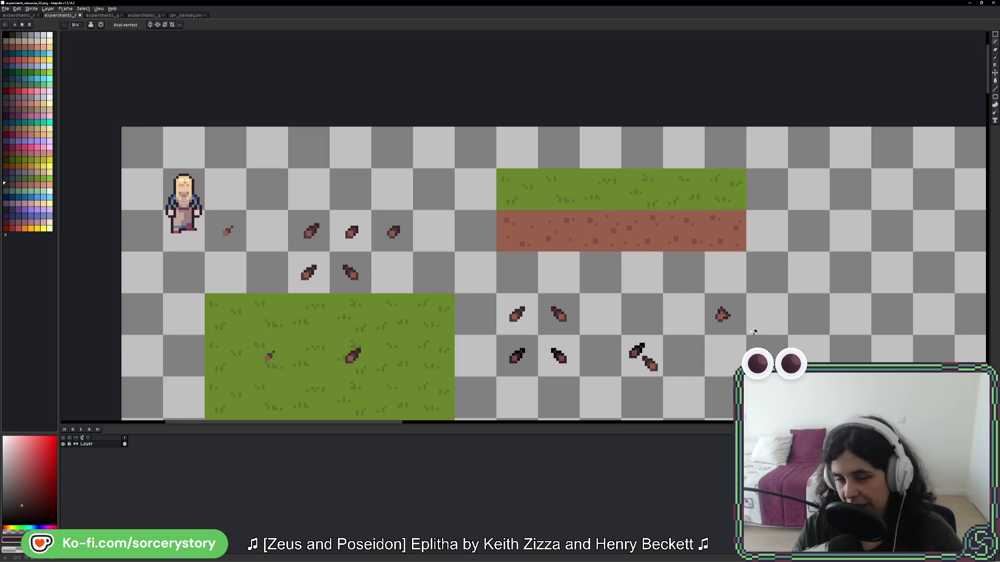
pyautogui.scroll(5, 720, 314)
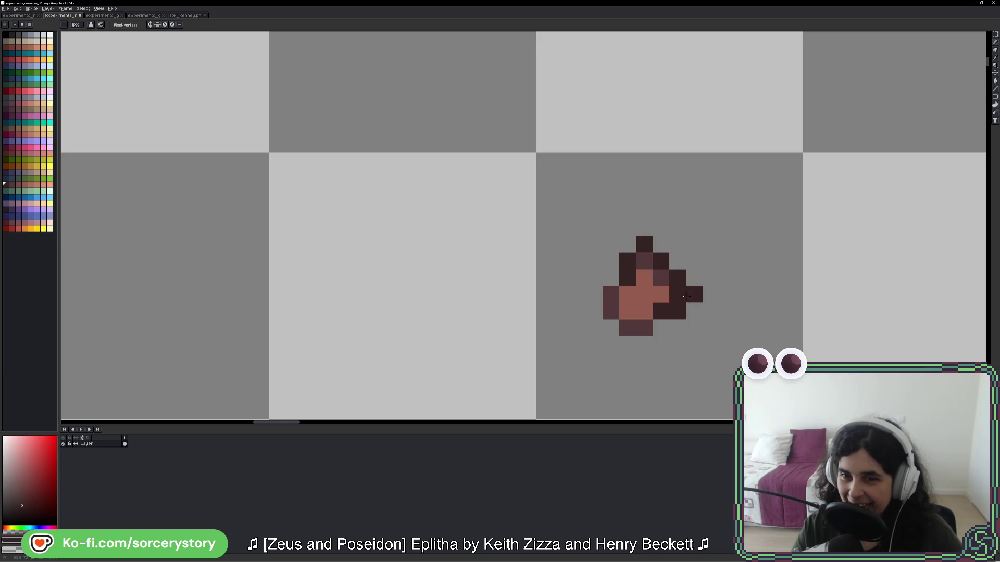
pyautogui.rightClick(688, 295)
pyautogui.click(644, 261)
pyautogui.click(628, 244)
pyautogui.rightClick(628, 244)
pyautogui.rightClick(644, 244)
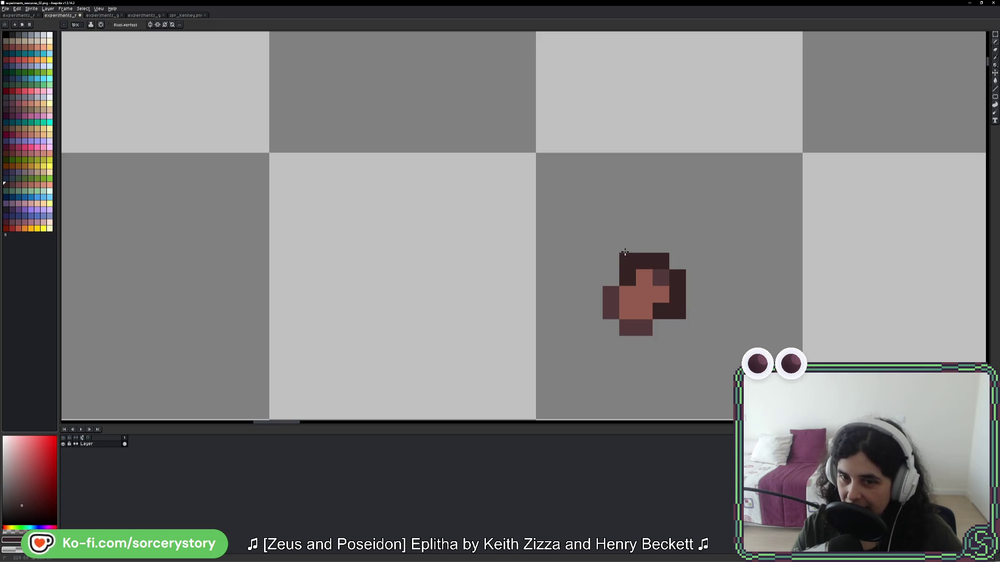
# Step: Add a short stem of dark outline pixels at the seed's top-right corner
pyautogui.scroll(-5, 625, 253)
pyautogui.scroll(4, 732, 275)
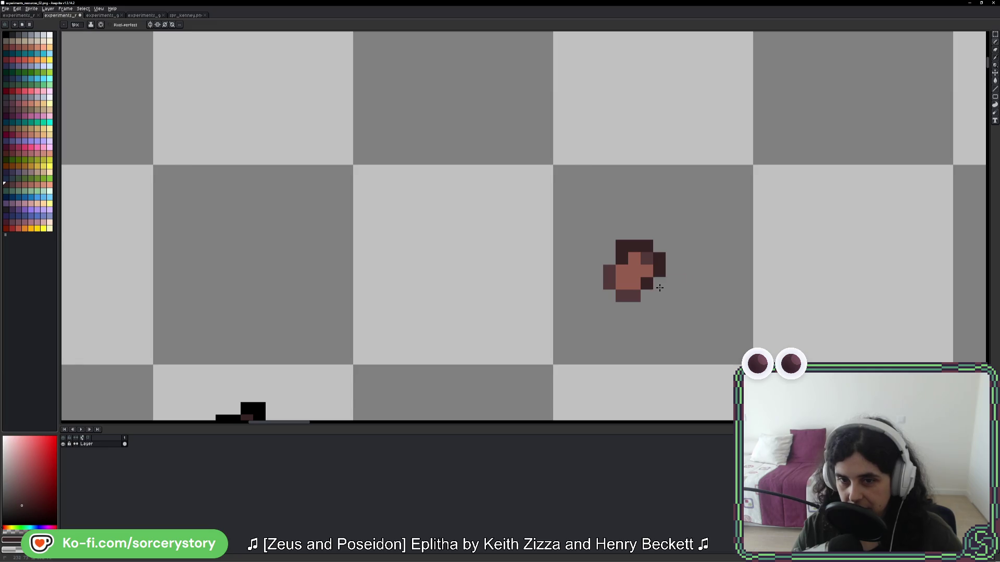
pyautogui.scroll(-6, 732, 284)
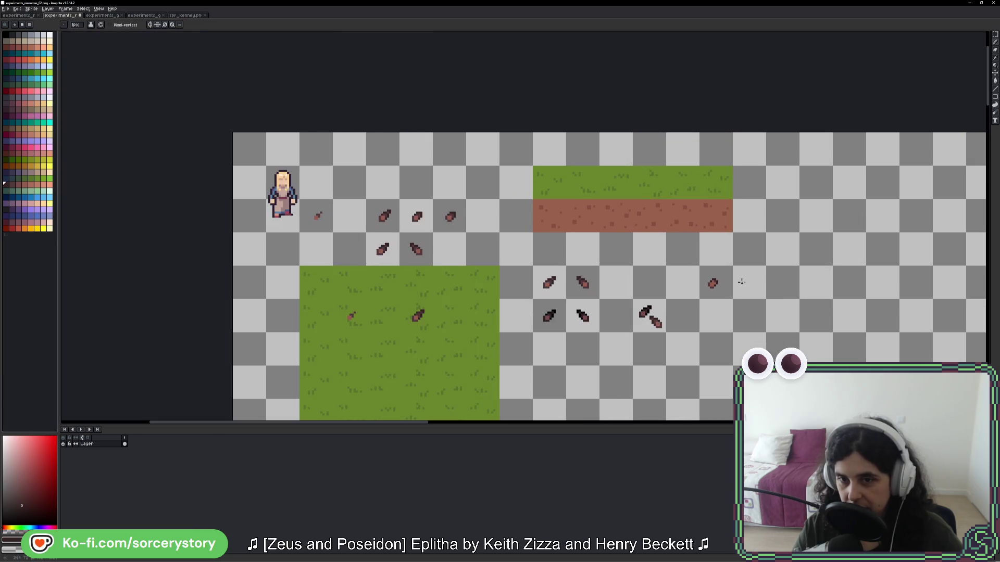
pyautogui.scroll(6, 729, 284)
pyautogui.rightClick(642, 286)
pyautogui.click(576, 220)
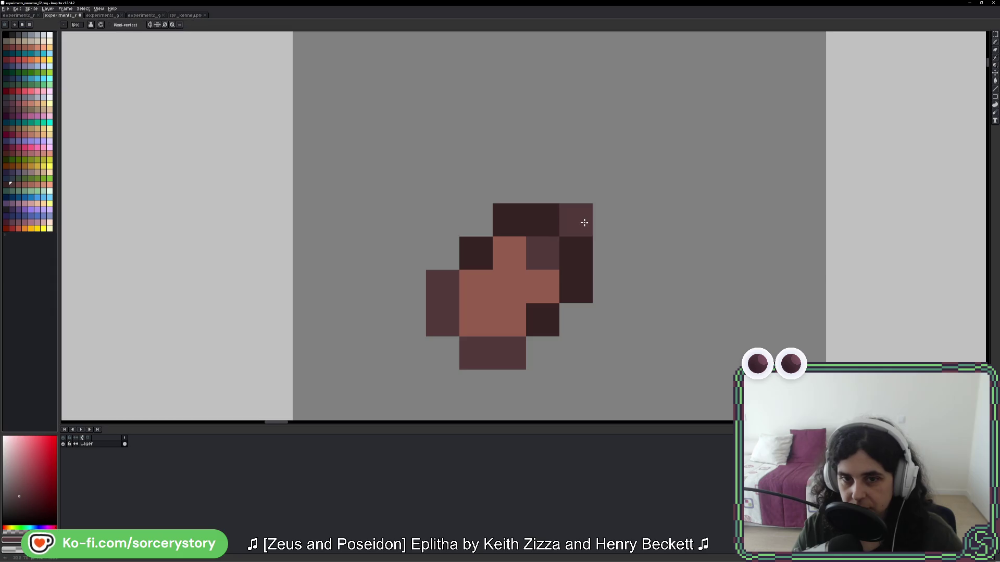
pyautogui.keyDown('alt'); pyautogui.click(545, 214); pyautogui.keyUp('alt')
pyautogui.click(576, 186)
pyautogui.click(609, 220)
pyautogui.click(676, 286)
pyautogui.scroll(-6, 711, 279)
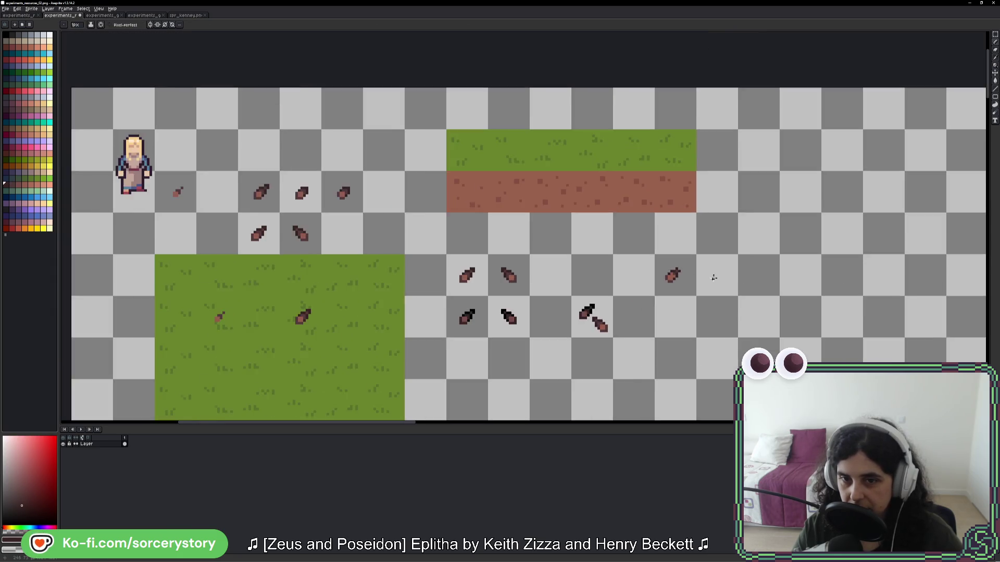
pyautogui.scroll(-1, 713, 278)
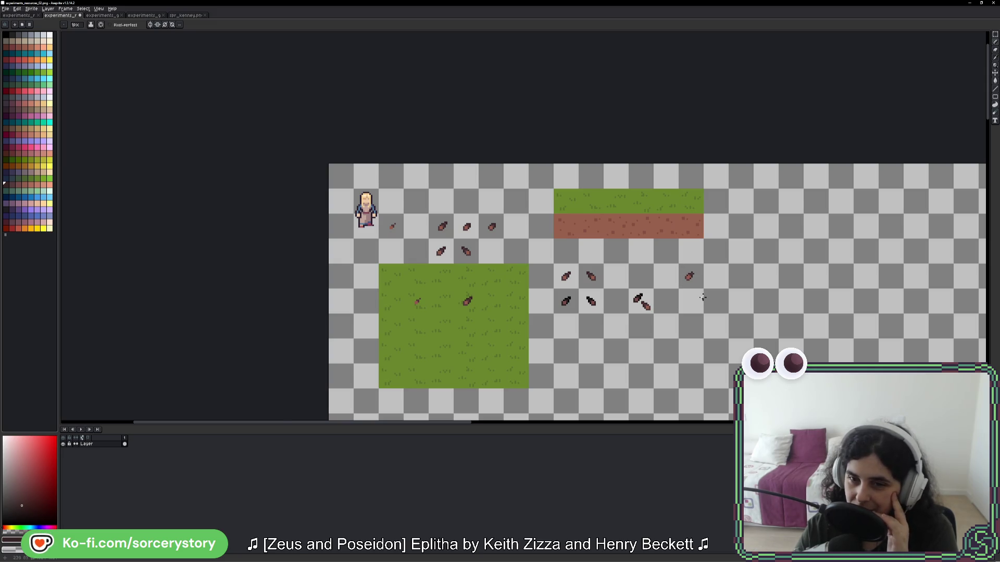
pyautogui.scroll(2, 703, 296)
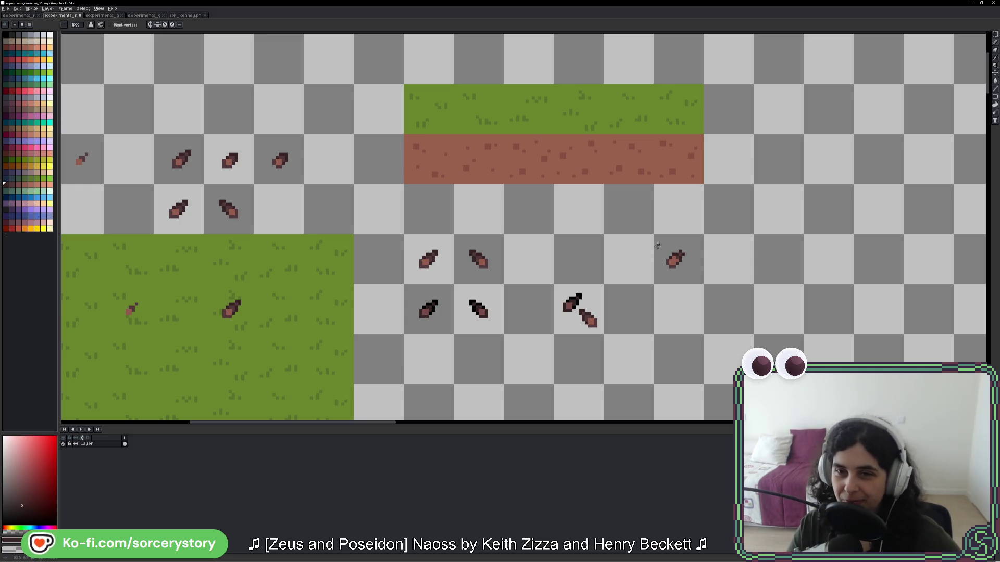
pyautogui.scroll(6, 690, 341)
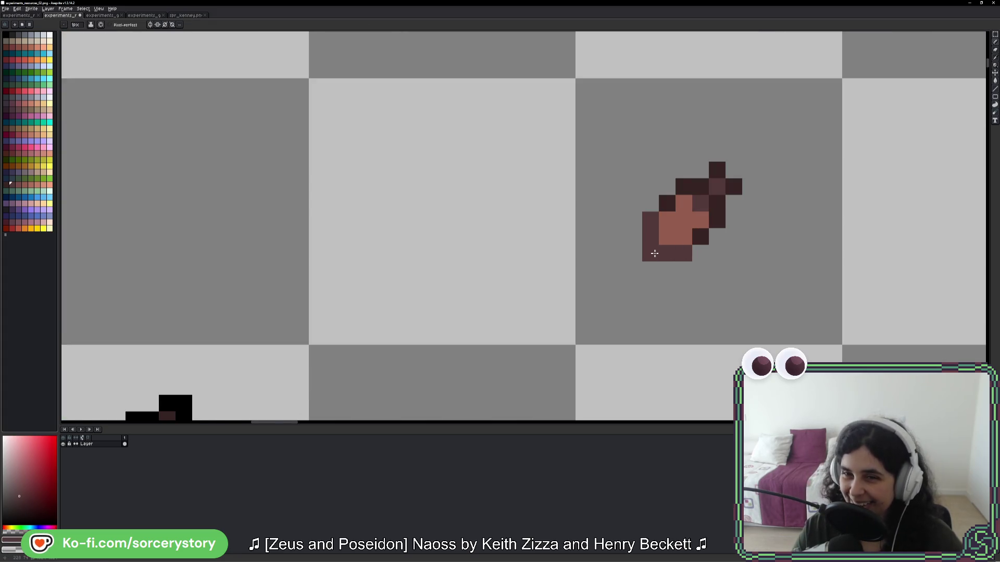
# Step: Touch up the seed with a dark pixel and copy it one tile to the right
pyautogui.click(714, 256)
pyautogui.scroll(-8, 713, 256)
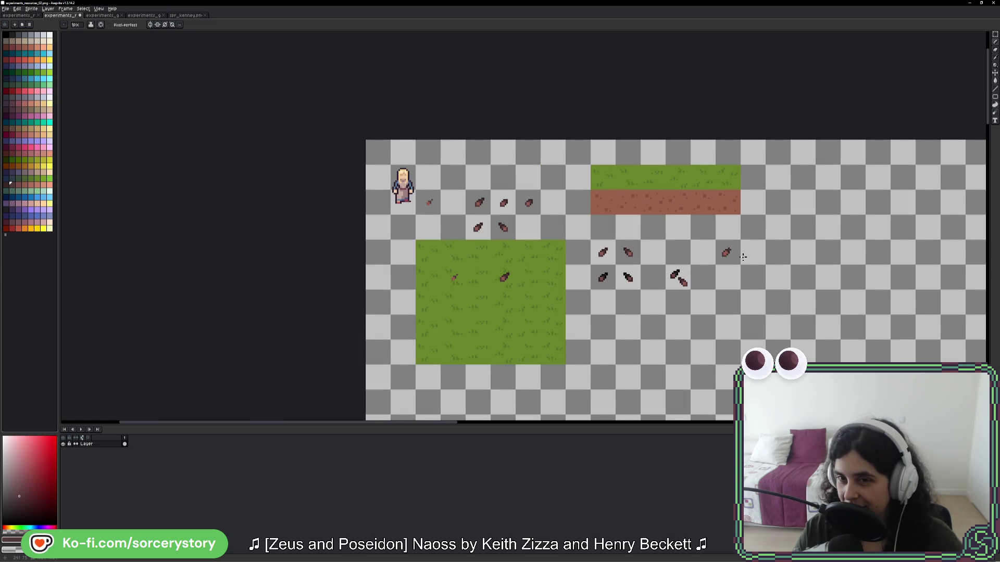
pyautogui.click(995, 33)
pyautogui.scroll(1, 743, 205)
pyautogui.scroll(3, 743, 205)
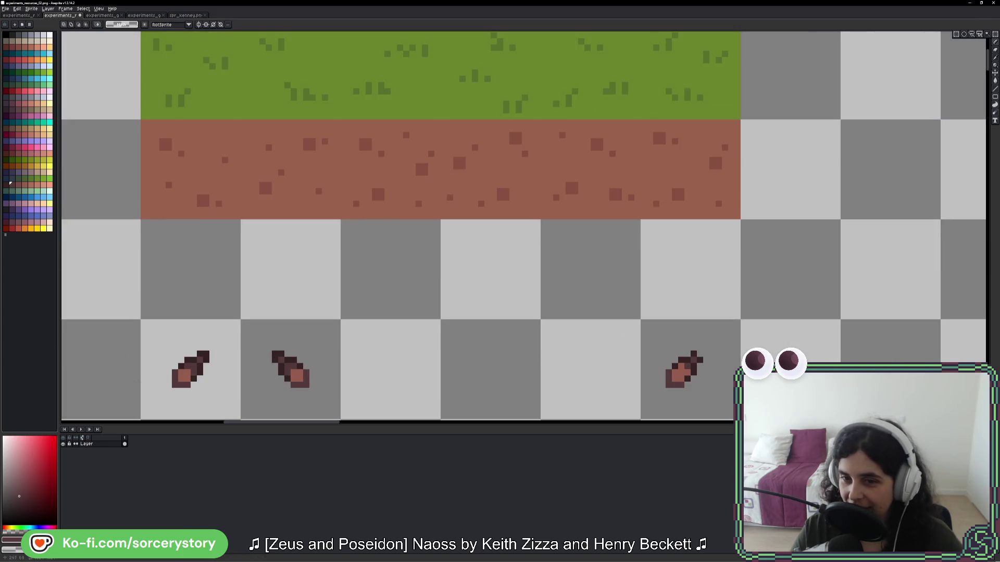
pyautogui.moveTo(527, 180)
pyautogui.mouseDown()
pyautogui.moveTo(627, 280)
pyautogui.moveTo(732, 252)
pyautogui.mouseUp()
pyautogui.hotkey('ctrl', 'd')
# Step: Try a dark pixel on the copied seed, then undo it
pyautogui.scroll(1, 578, 238)
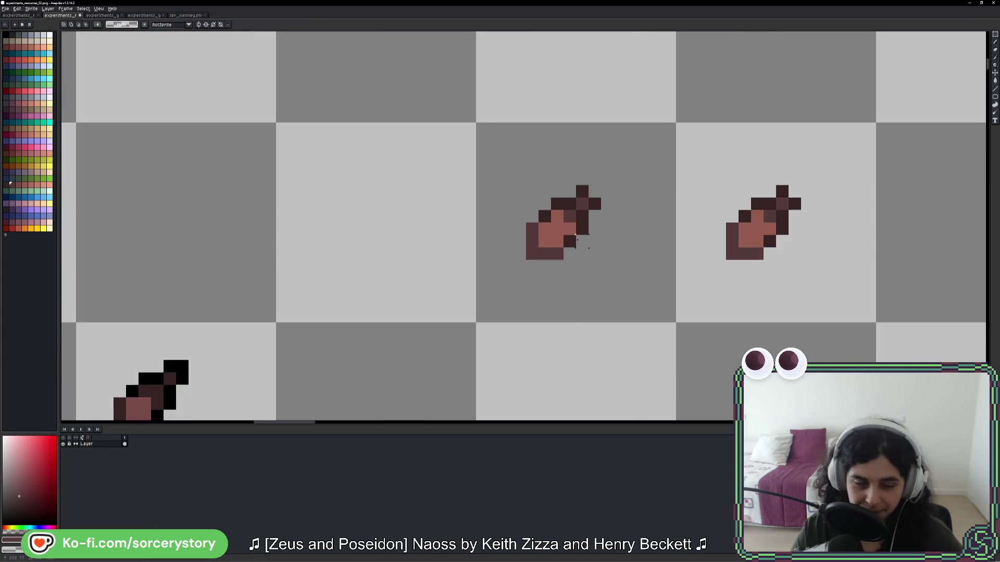
pyautogui.press('b')
pyautogui.click(919, 179)
pyautogui.hotkey('ctrl', 'z')
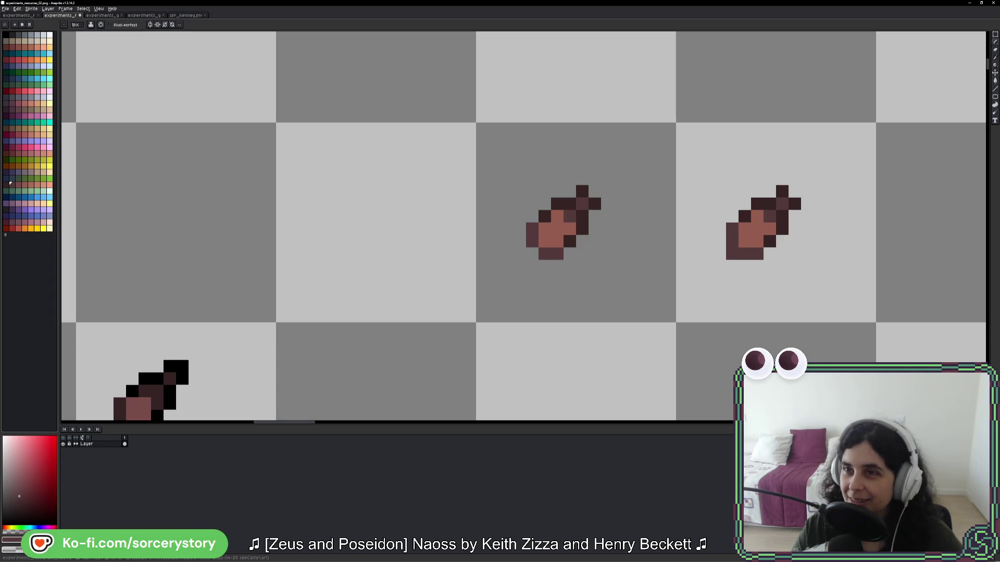
pyautogui.press('m')
pyautogui.scroll(-6, 832, 306)
pyautogui.scroll(-3, 832, 306)
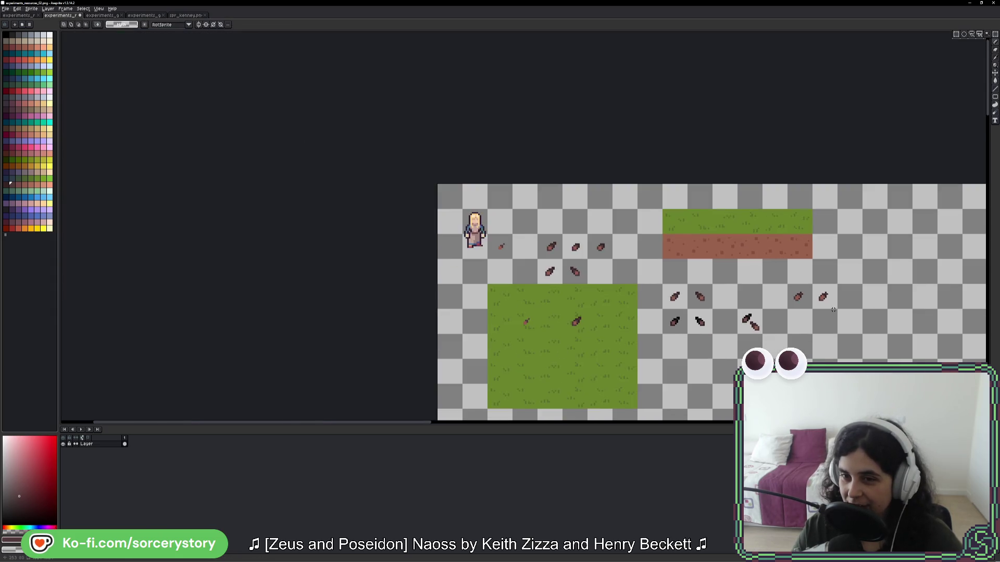
pyautogui.scroll(5, 770, 288)
pyautogui.scroll(-2, 770, 289)
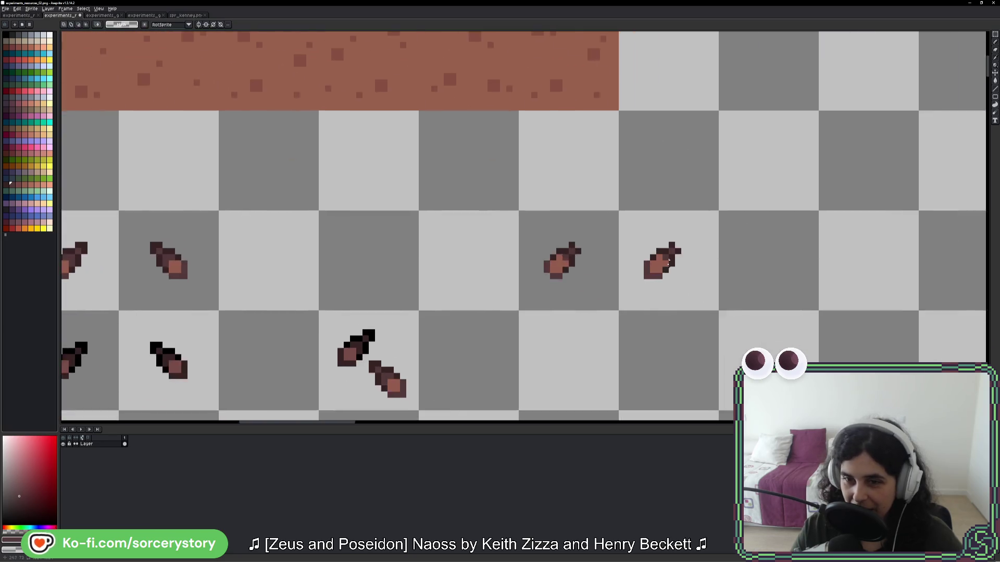
pyautogui.scroll(5, 678, 264)
# Step: Pick bright green and test two green pixels on the right seed, then undo them
pyautogui.press('b')
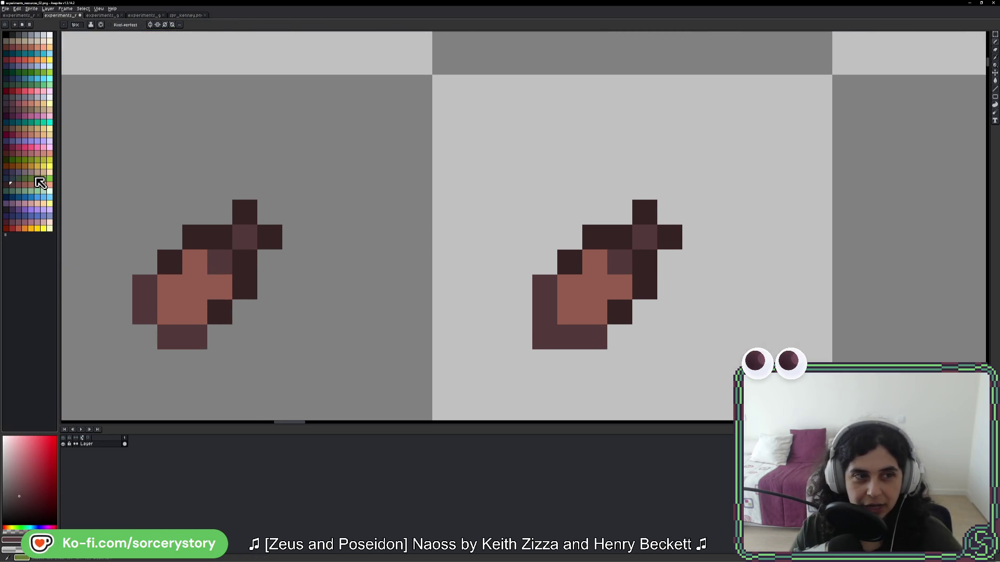
pyautogui.click(50, 178)
pyautogui.click(620, 262)
pyautogui.click(675, 246)
pyautogui.scroll(-8, 676, 245)
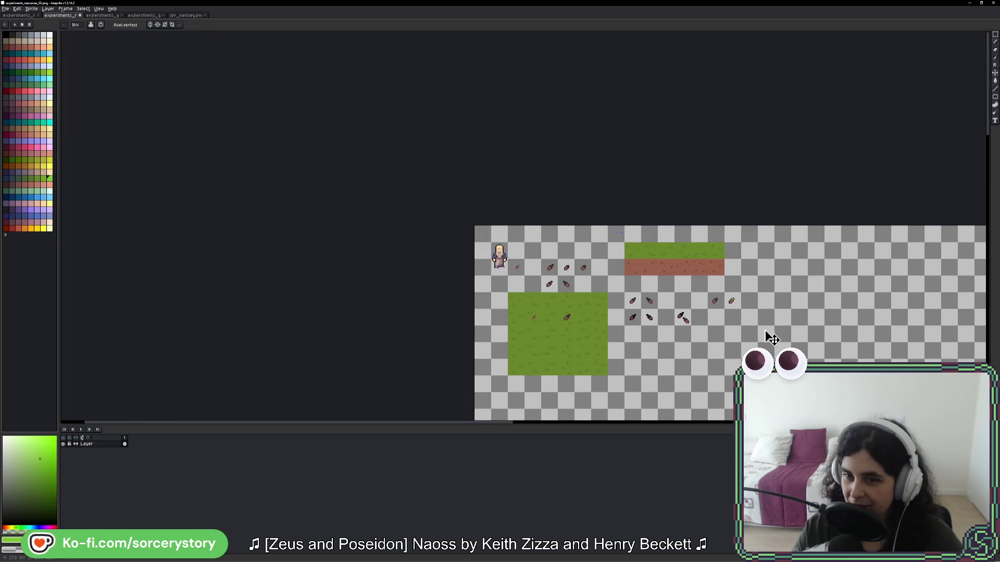
pyautogui.hotkey('ctrl', 'z')
pyautogui.hotkey('ctrl', 'z')
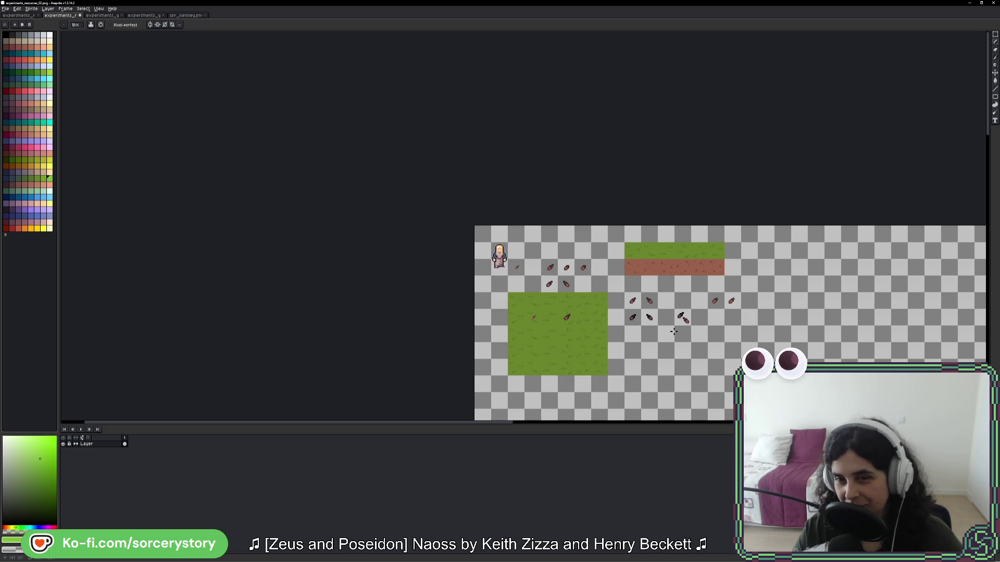
pyautogui.scroll(3, 685, 319)
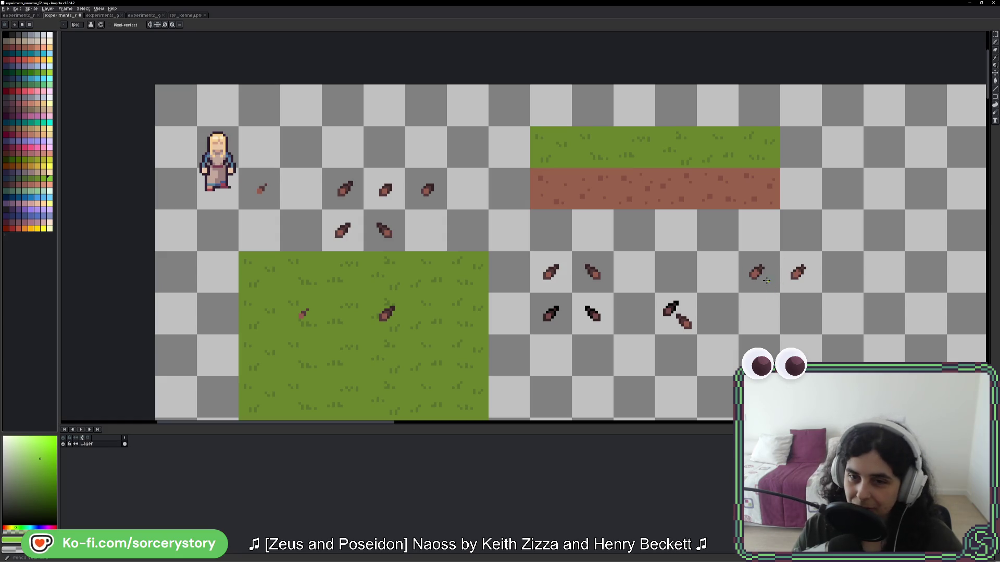
pyautogui.scroll(-3, 801, 284)
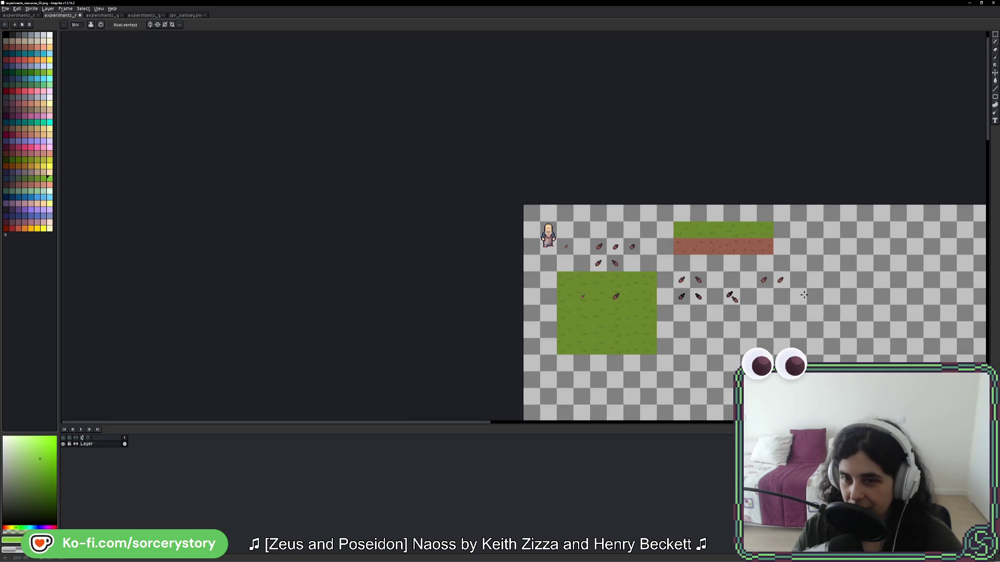
pyautogui.scroll(-1, 804, 297)
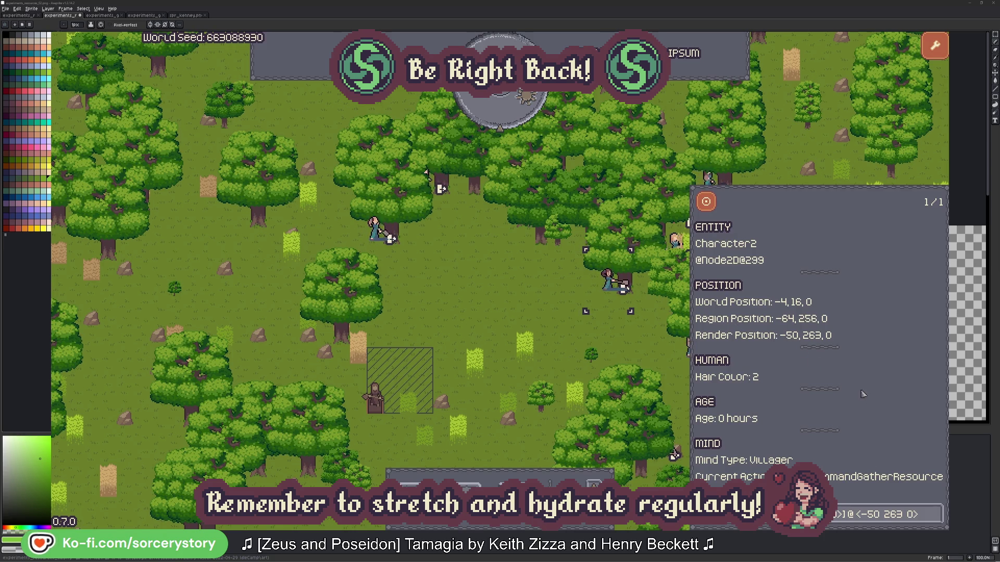
# Step: Inspect the oak trees reserved by Character2 and Character0, then close the villager details
pyautogui.click(935, 521)
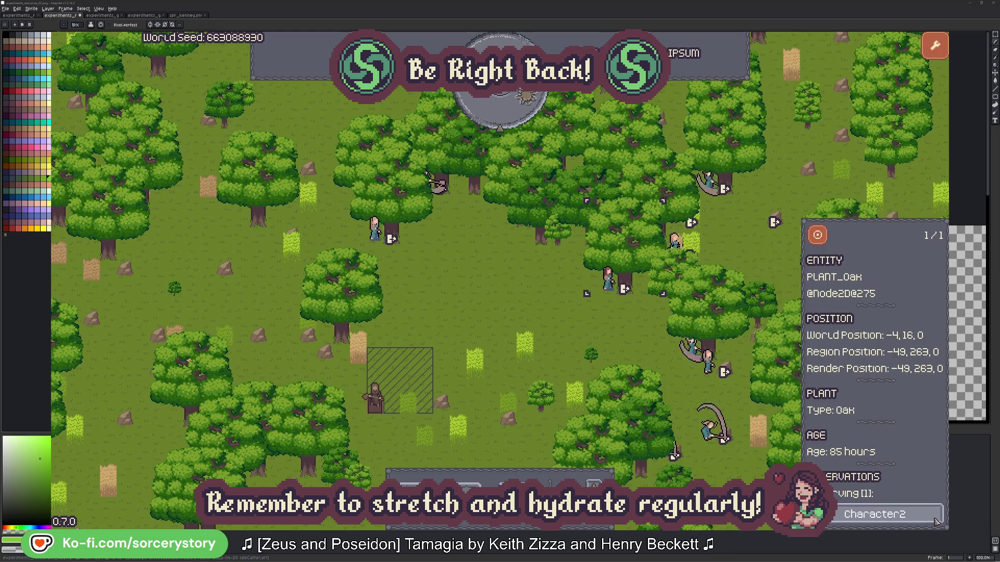
pyautogui.click(936, 521)
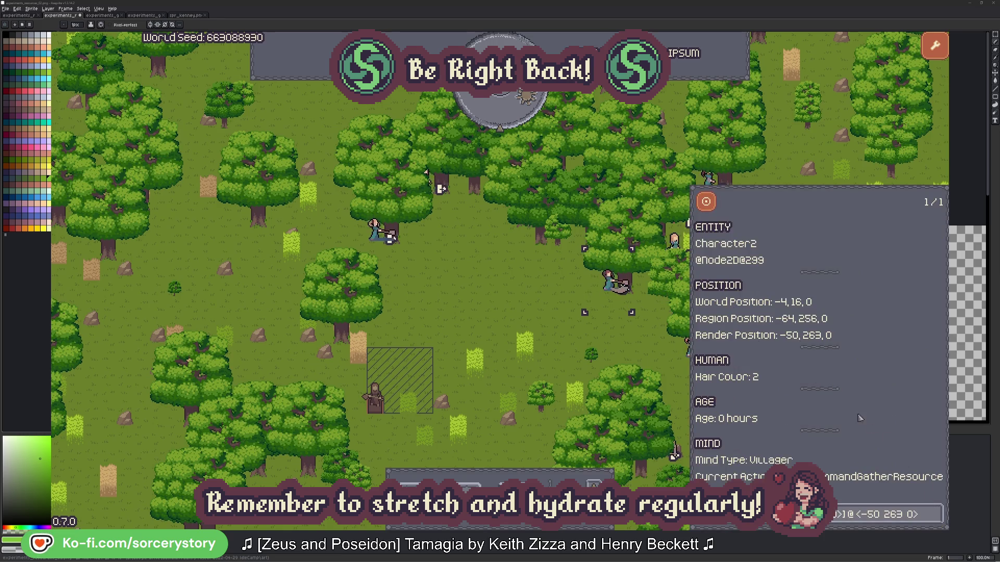
pyautogui.click(625, 346)
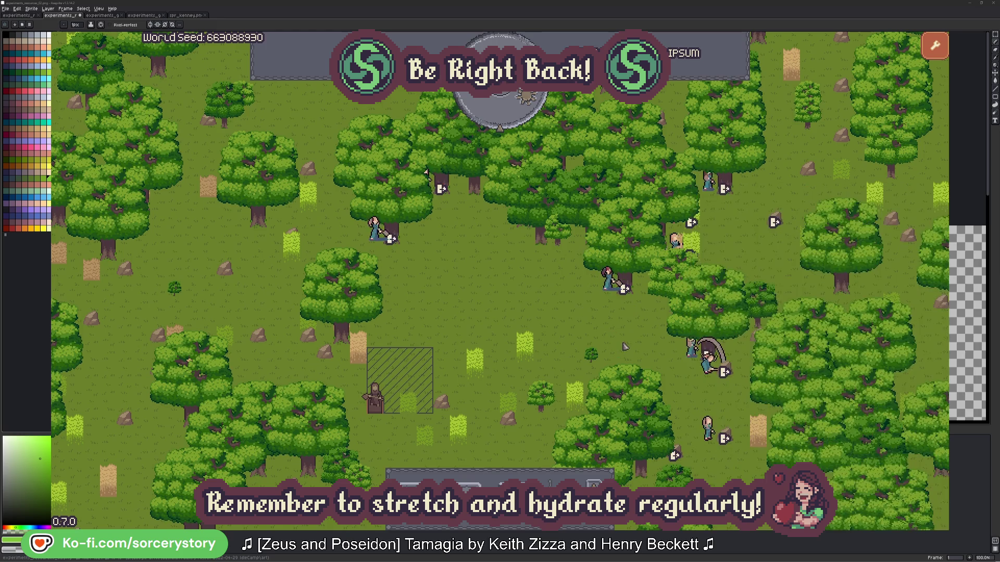
pyautogui.click(376, 229)
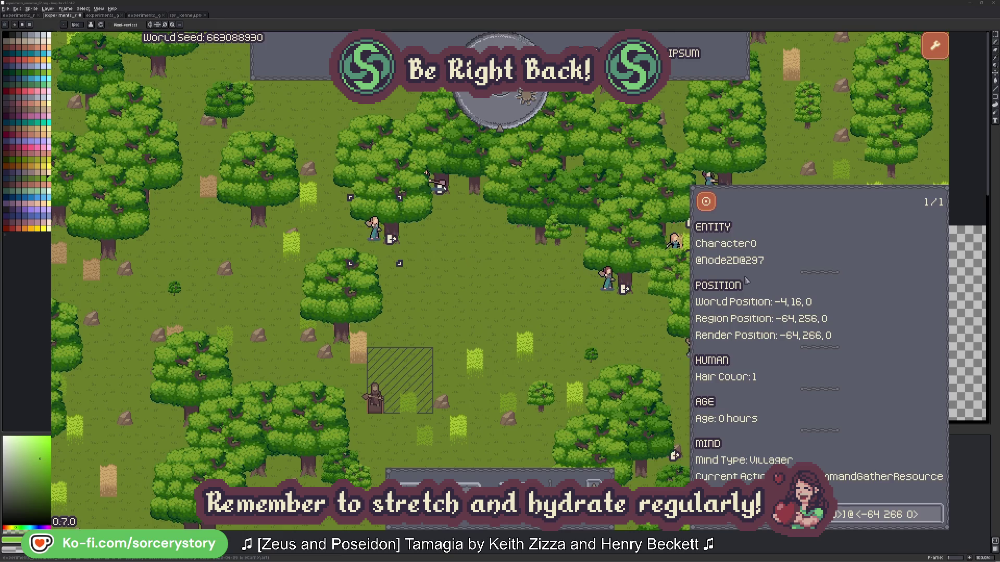
pyautogui.click(935, 513)
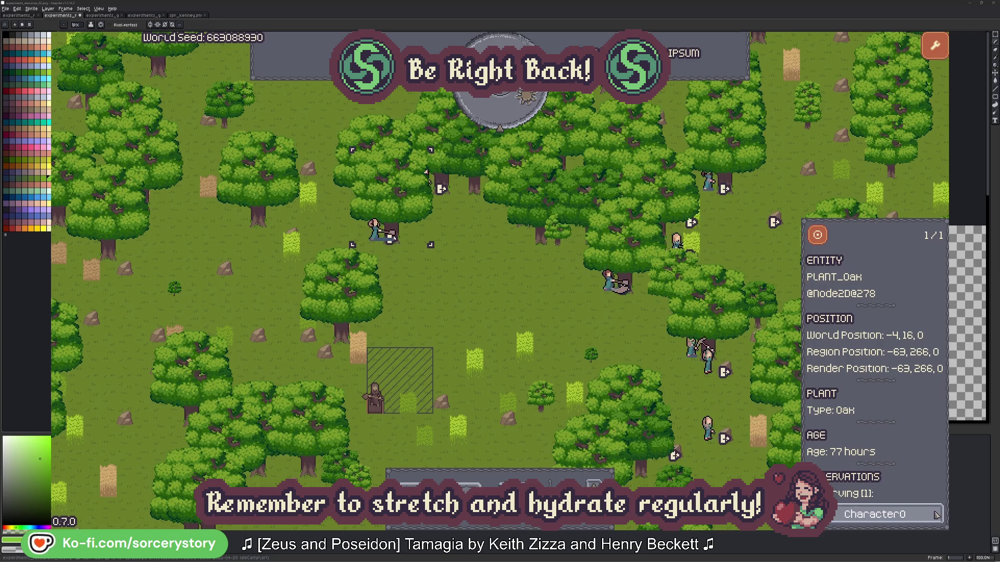
pyautogui.click(935, 514)
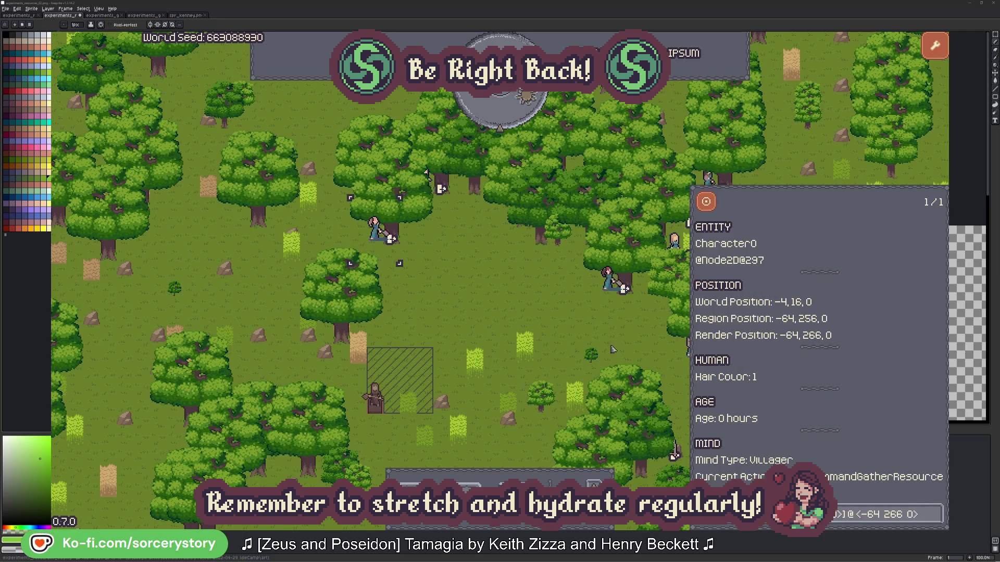
pyautogui.click(522, 313)
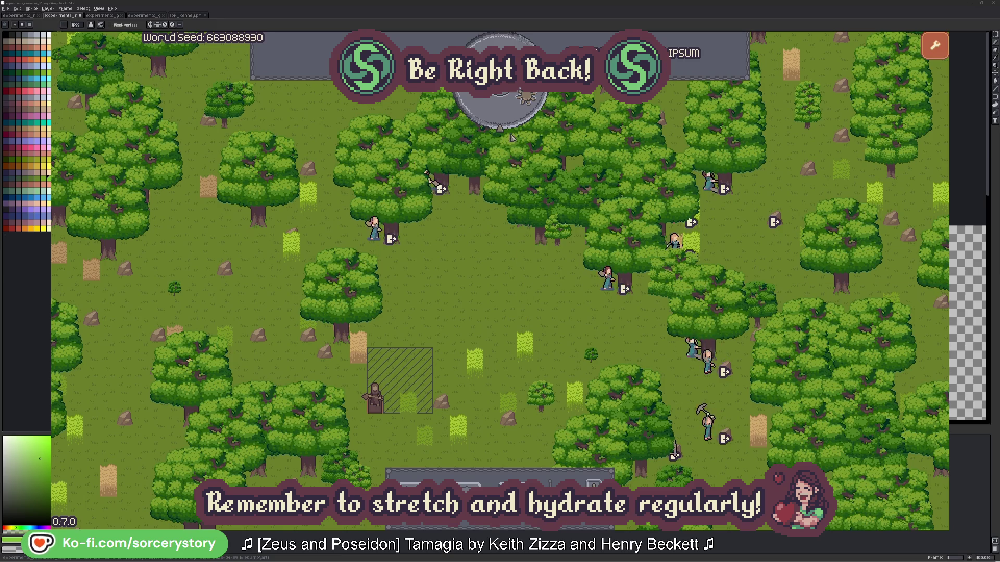
# Step: Advance the game clock by two hours and clear the selection
pyautogui.click(508, 116)
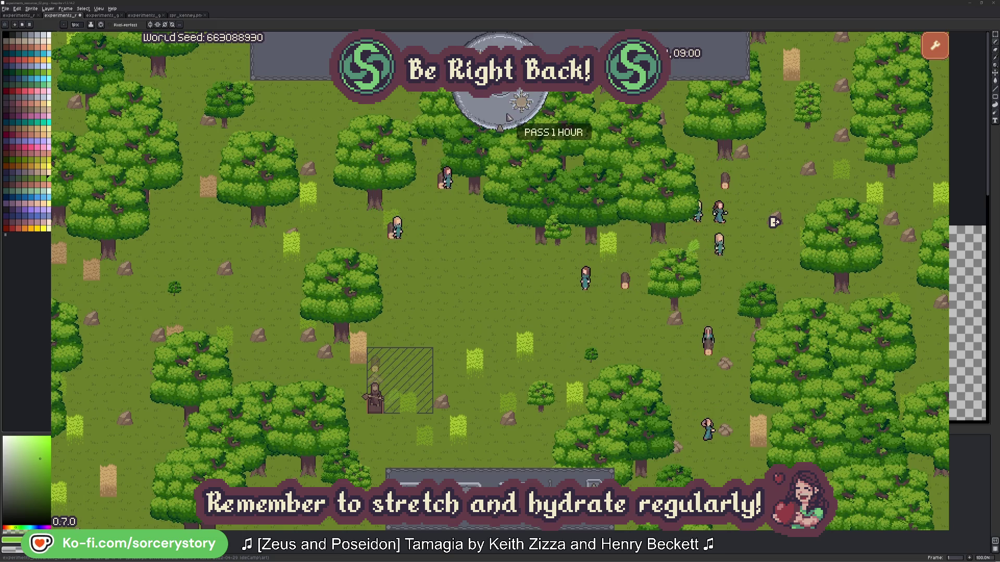
pyautogui.click(508, 167)
pyautogui.click(509, 168)
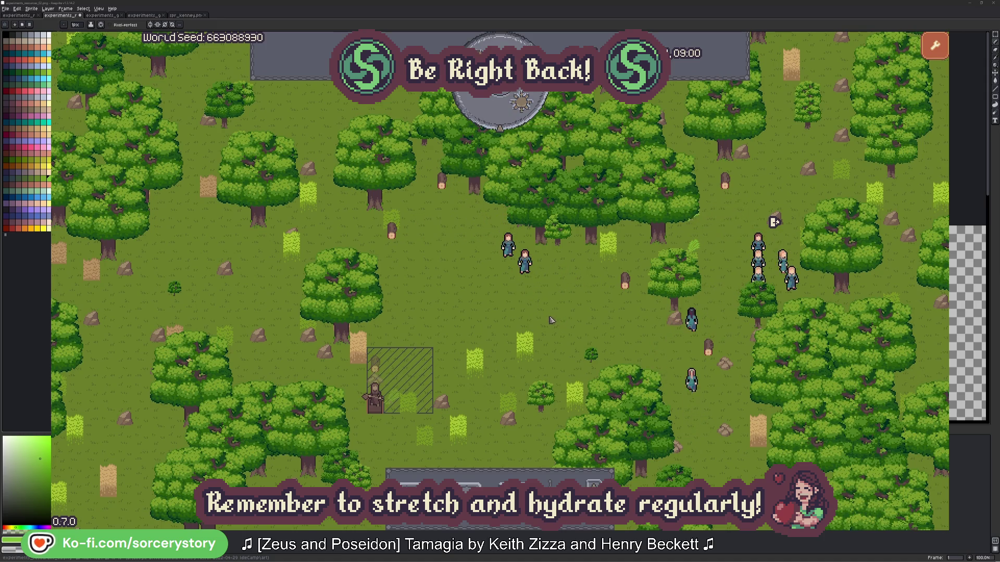
# Step: Inspect the hatched-area pile and its reserved villager, then centre the map on the Herb pile
pyautogui.click(376, 365)
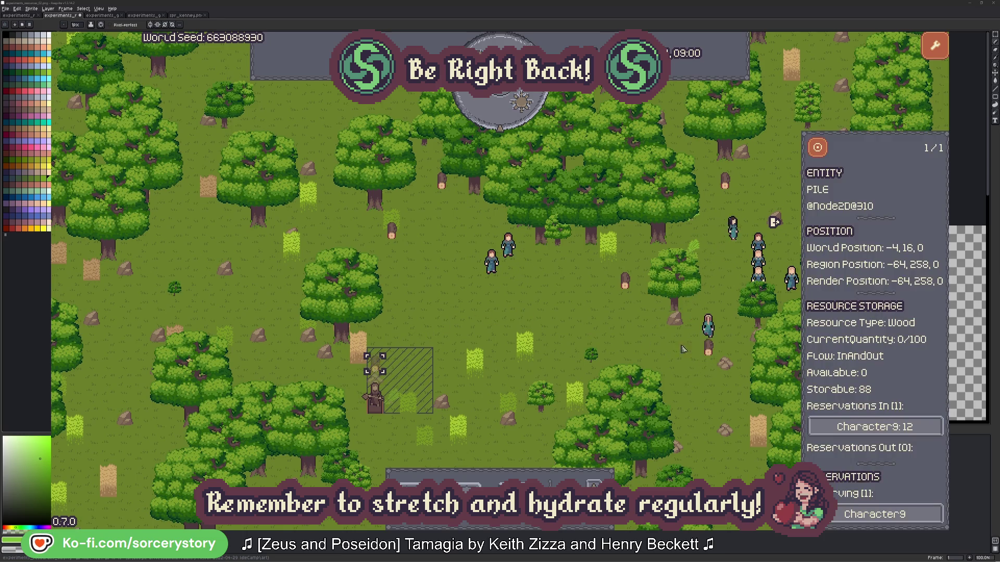
pyautogui.click(920, 429)
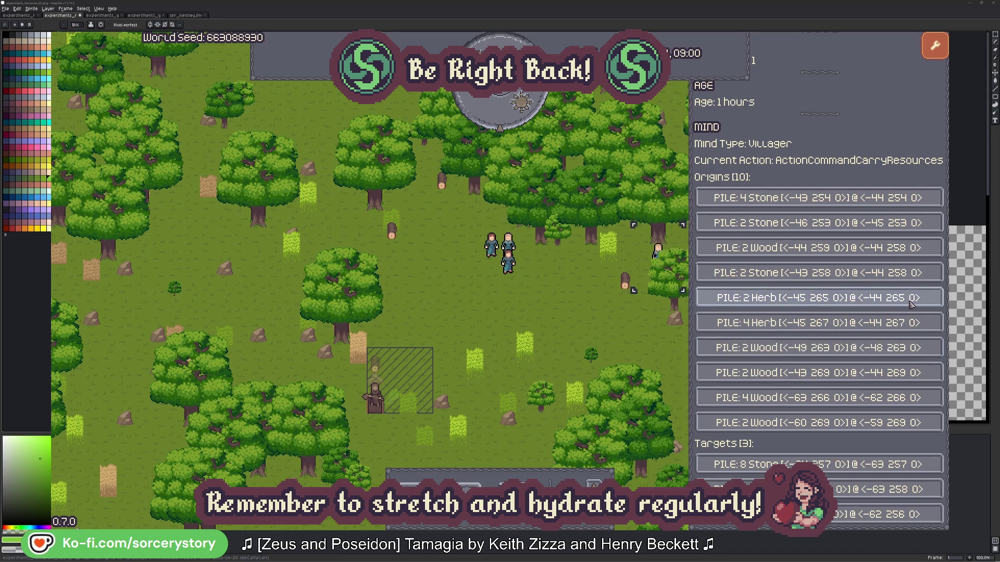
pyautogui.click(911, 302)
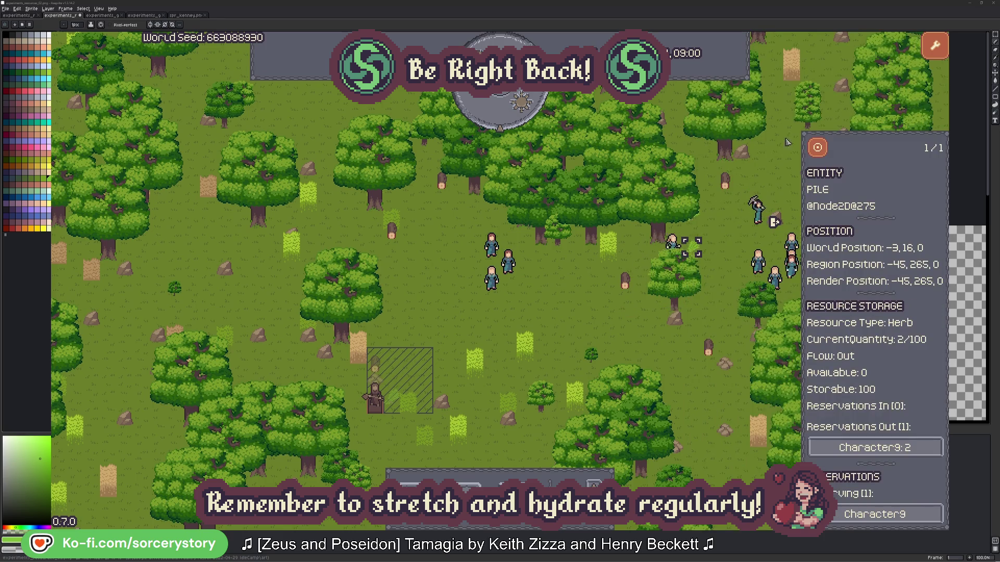
pyautogui.click(820, 149)
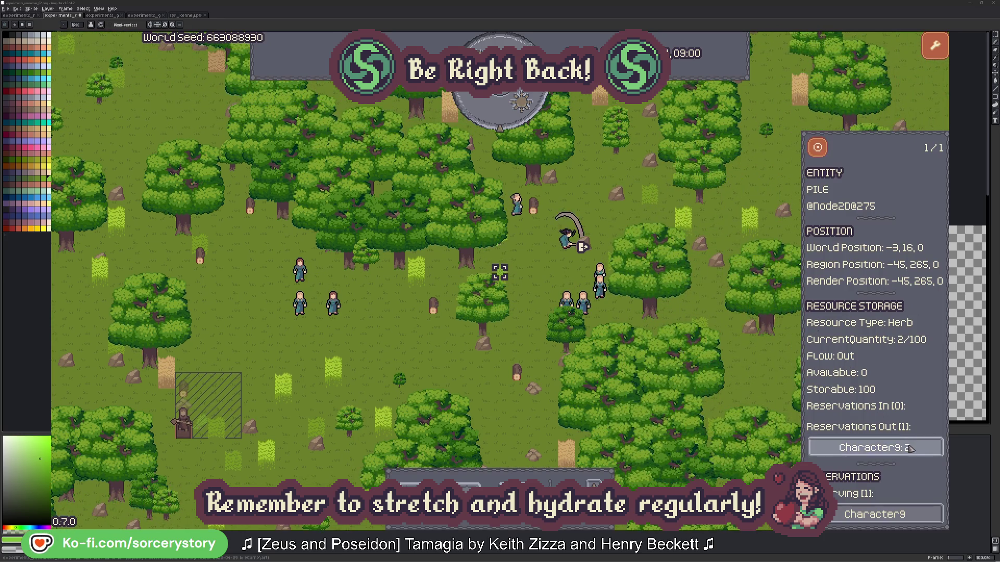
# Step: Inspect Character9, centre the map on its Wood pile, and close the details
pyautogui.click(908, 448)
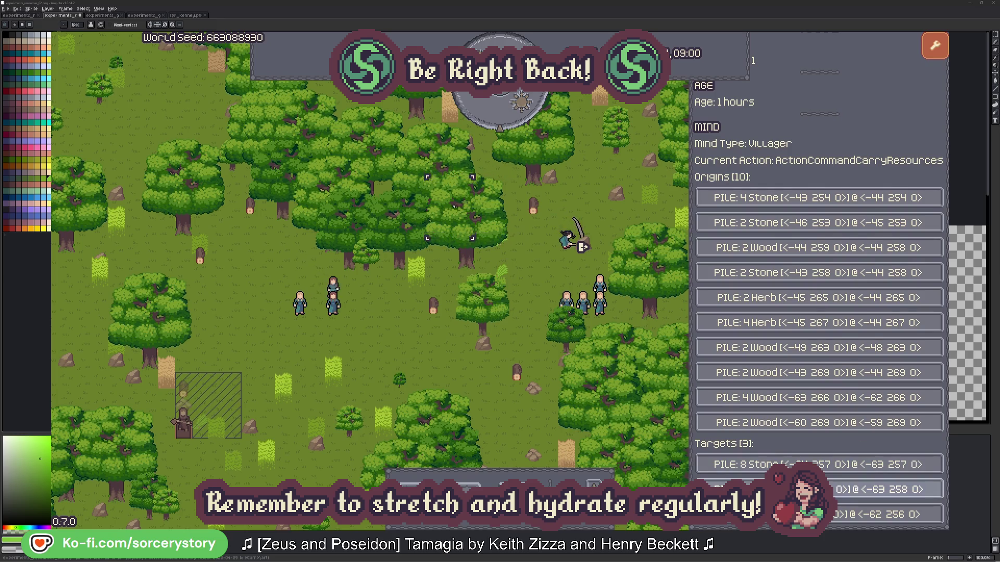
pyautogui.click(885, 489)
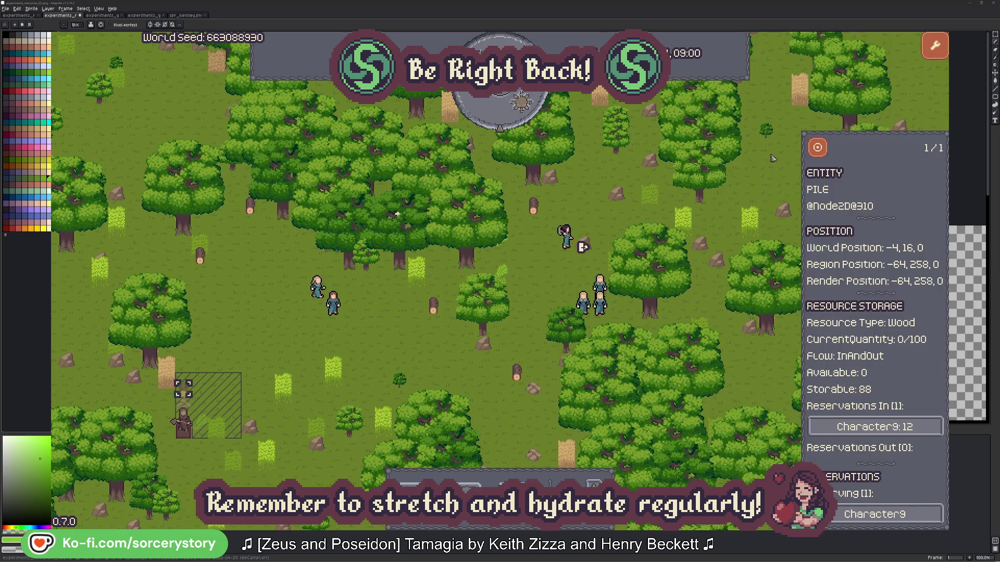
pyautogui.click(817, 150)
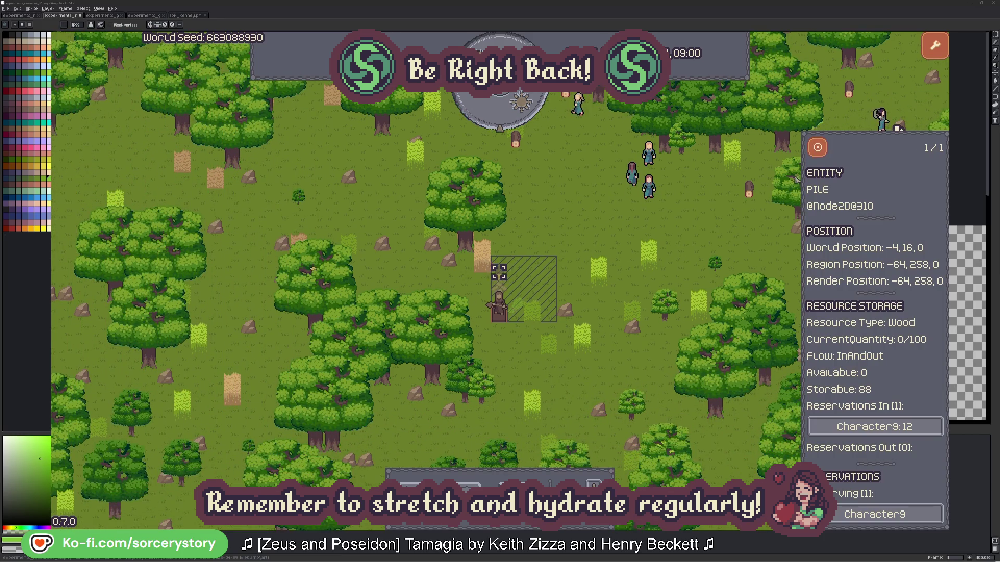
pyautogui.click(737, 229)
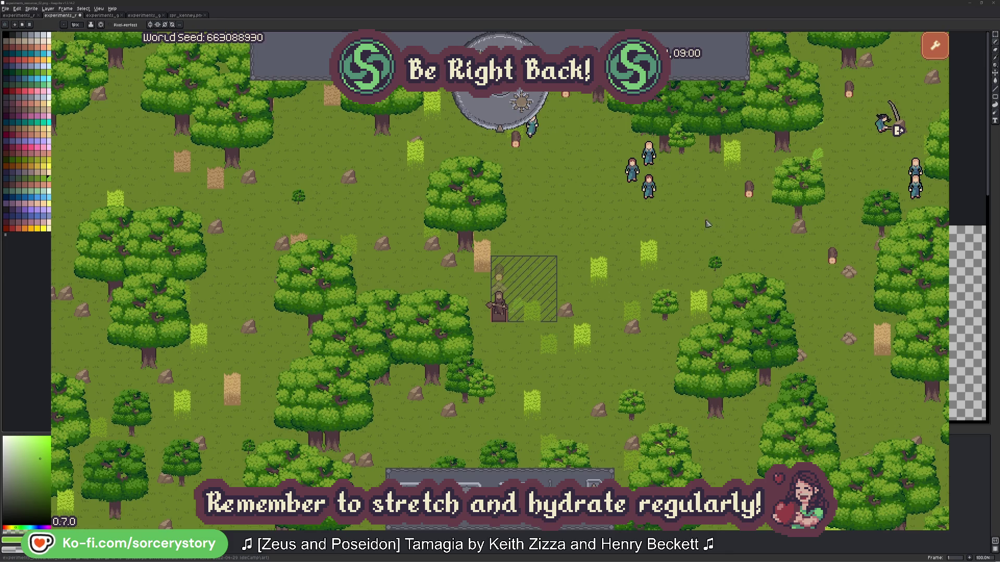
# Step: Select the villager group with Character2, centre the map on it, then deselect
pyautogui.click(651, 188)
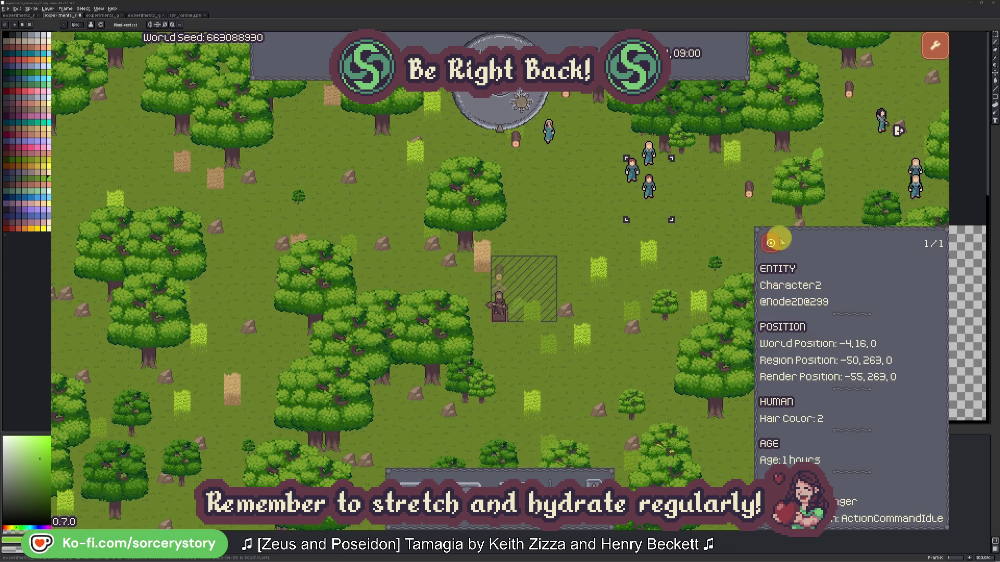
pyautogui.click(770, 244)
pyautogui.click(571, 301)
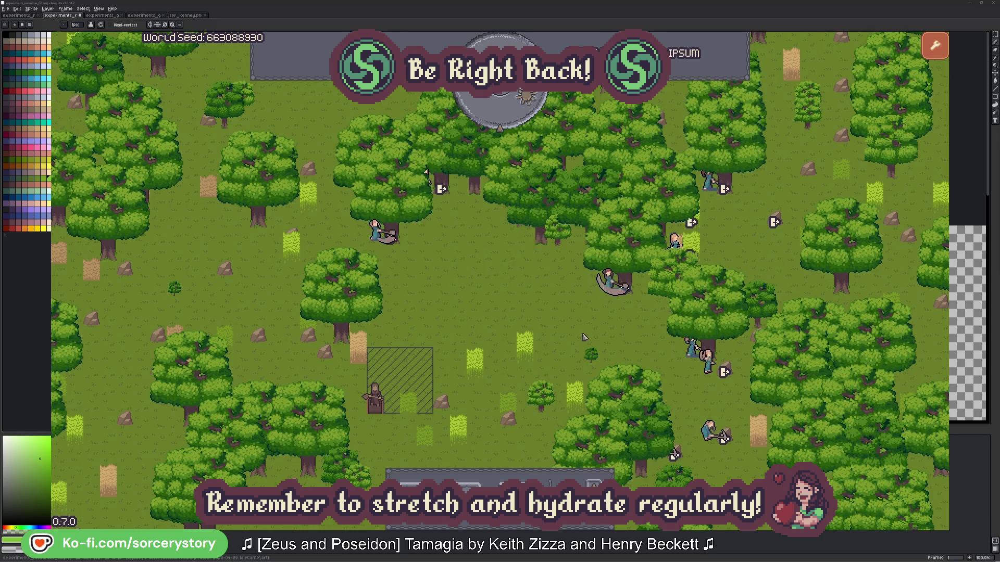
# Step: Check which oak villager Character2 is targeting, then close its details
pyautogui.click(589, 316)
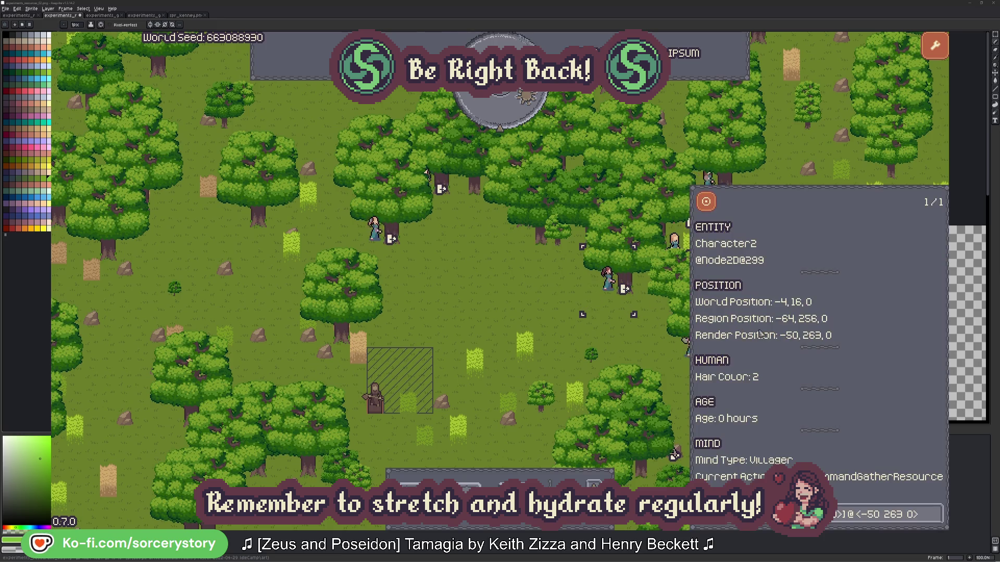
pyautogui.click(936, 522)
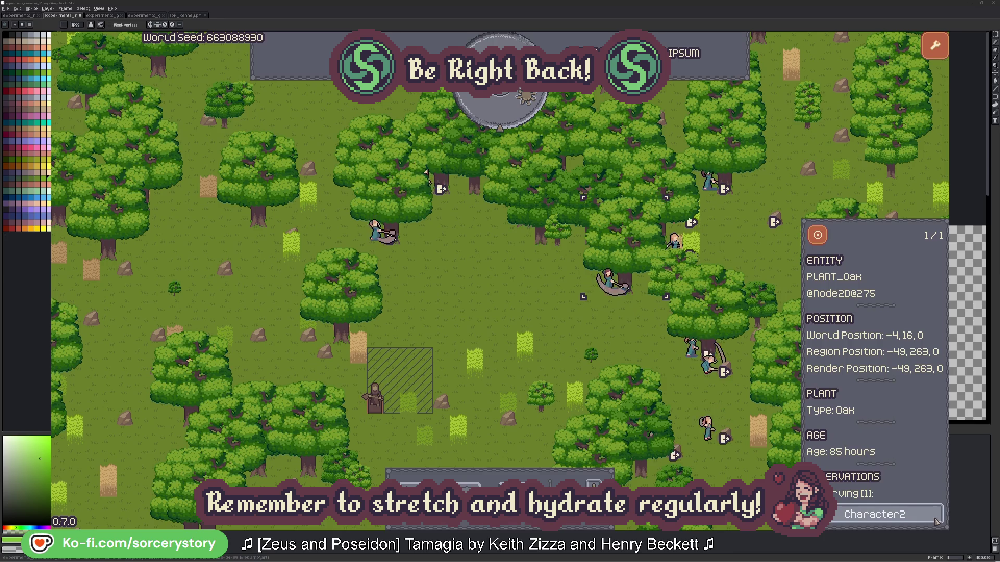
pyautogui.click(936, 521)
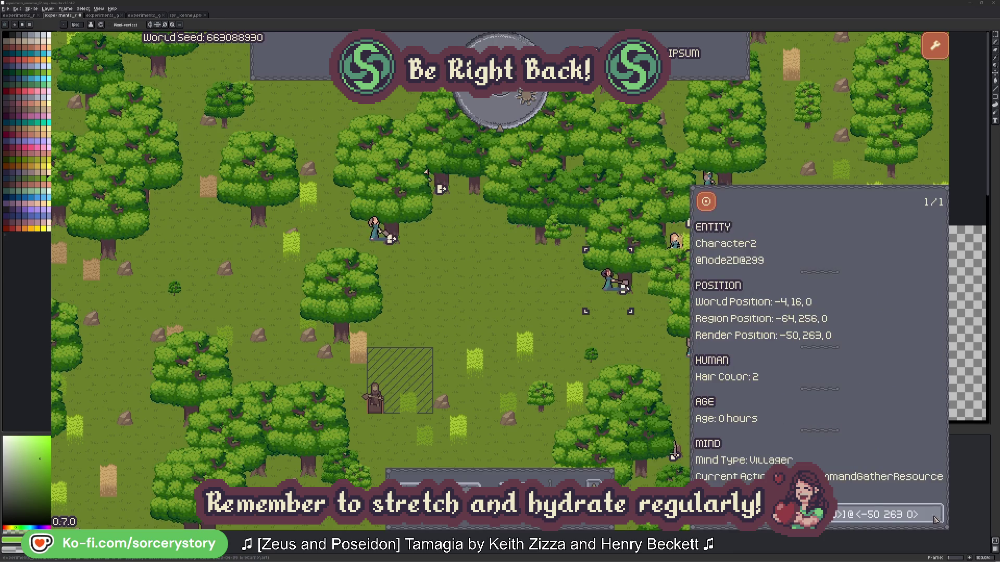
pyautogui.click(623, 345)
# Step: Check Character0's target oak, close its details and pass one game hour
pyautogui.click(380, 245)
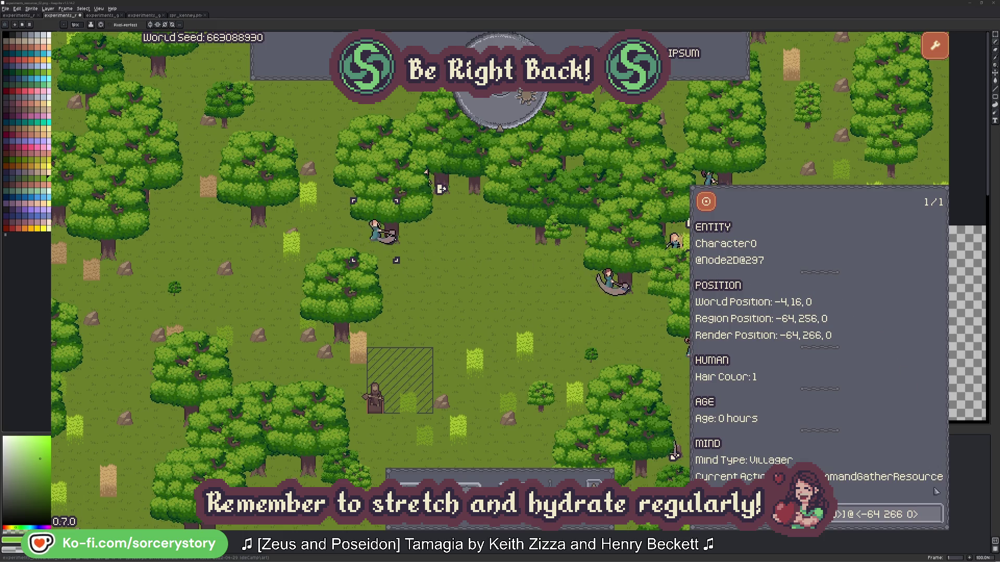
pyautogui.click(935, 513)
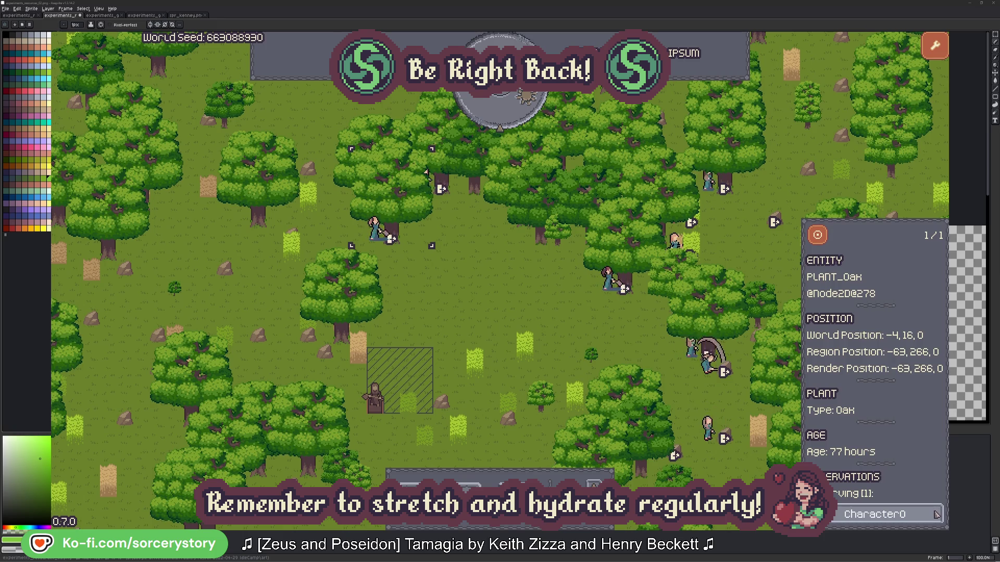
pyautogui.click(936, 514)
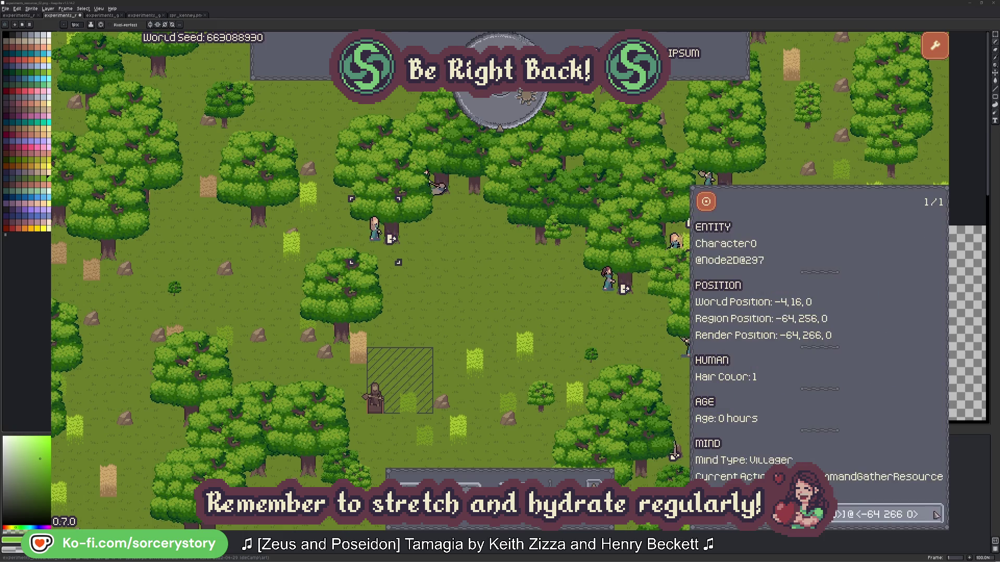
pyautogui.click(523, 314)
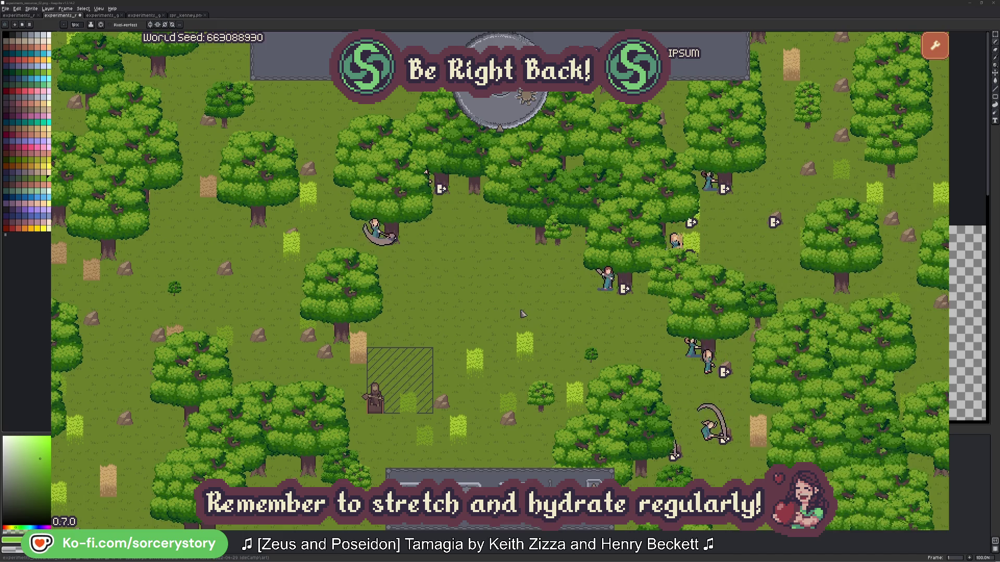
pyautogui.click(509, 117)
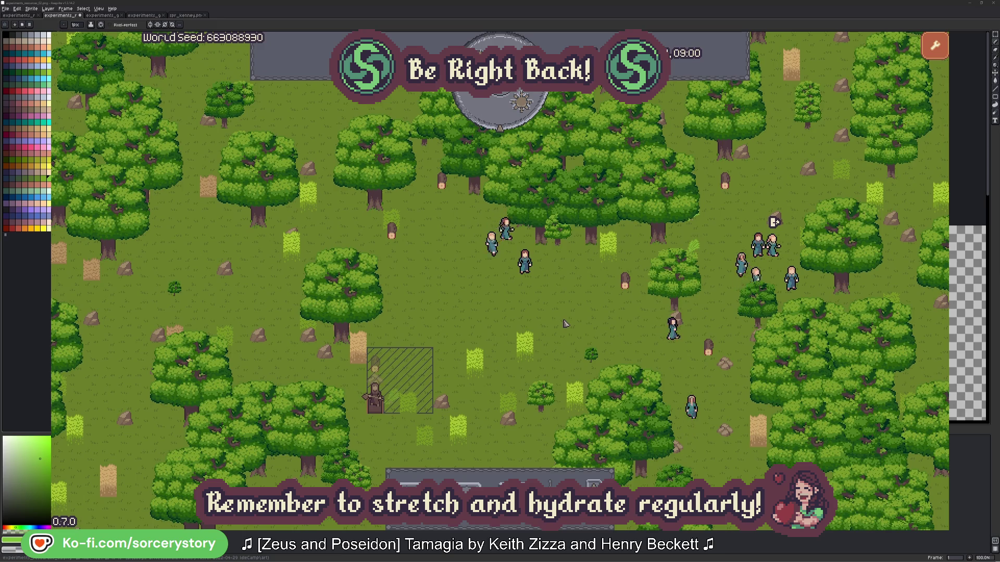
# Step: Trace the wood pile to its reserving villager, the Herb pile, Character9 and the delivery Wood pile
pyautogui.click(379, 368)
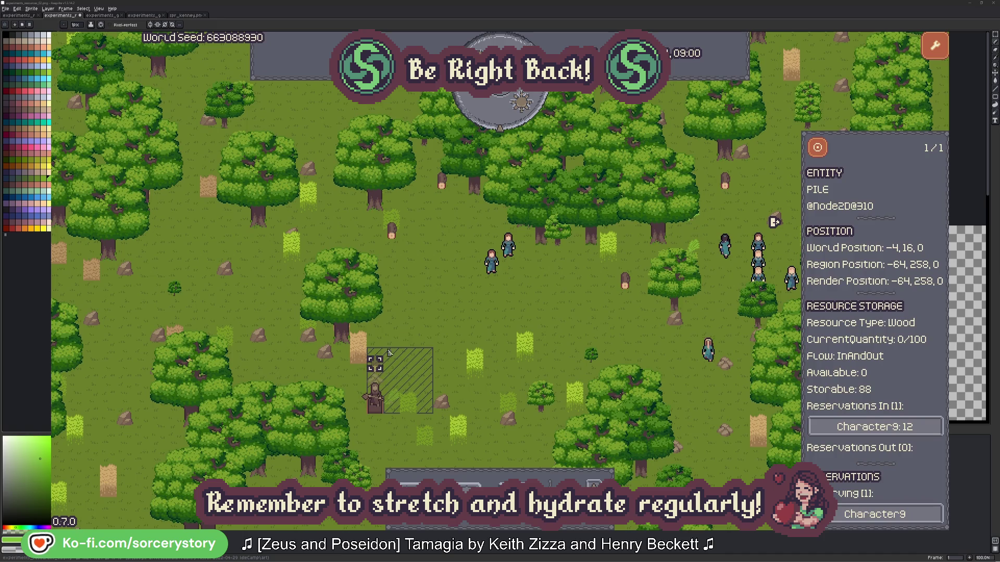
pyautogui.click(919, 428)
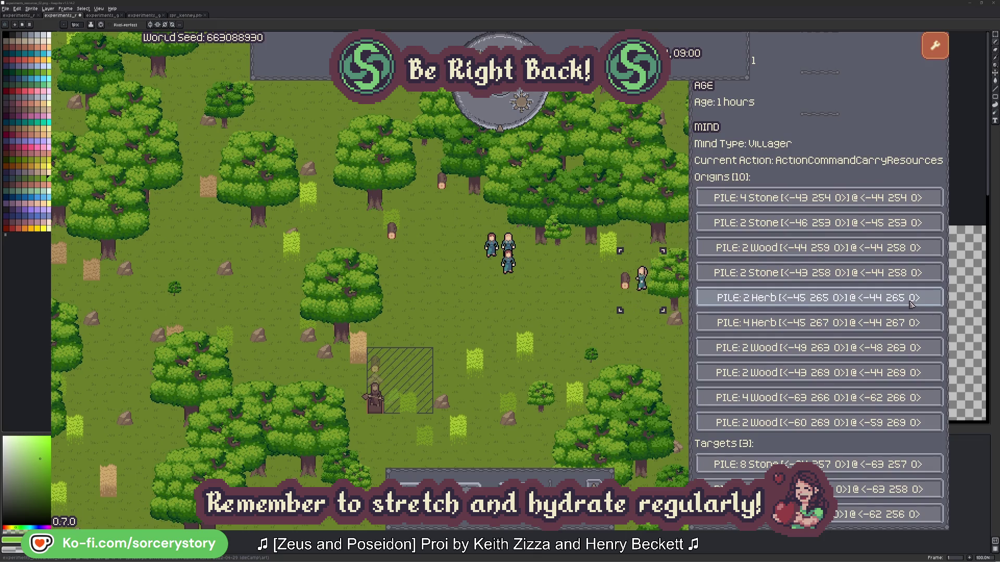
pyautogui.click(911, 298)
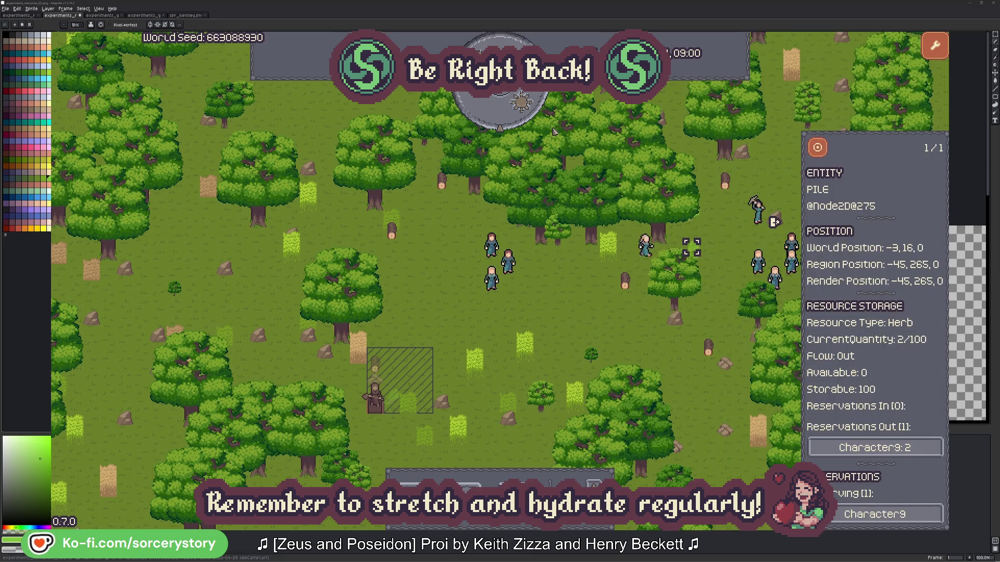
pyautogui.click(823, 150)
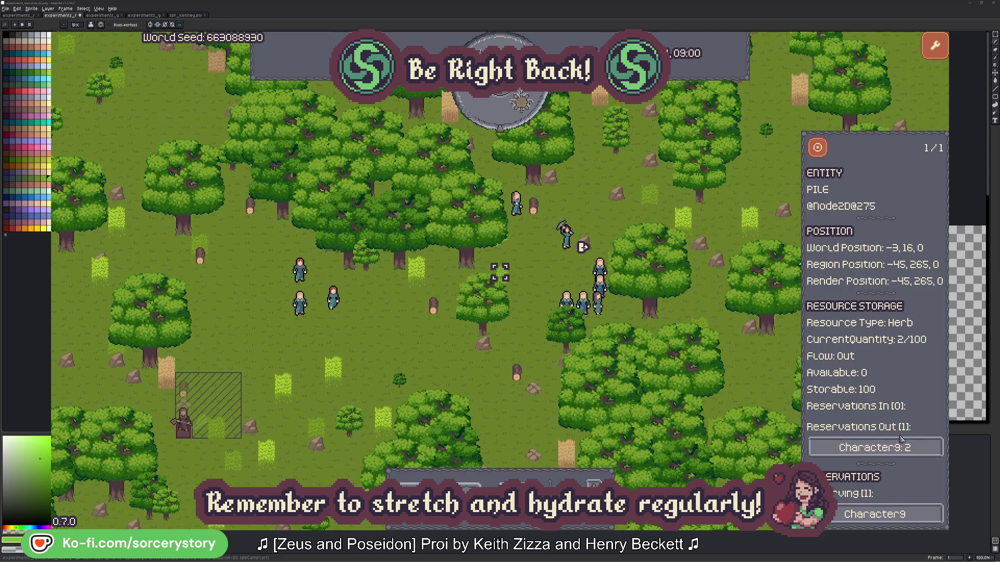
pyautogui.click(902, 447)
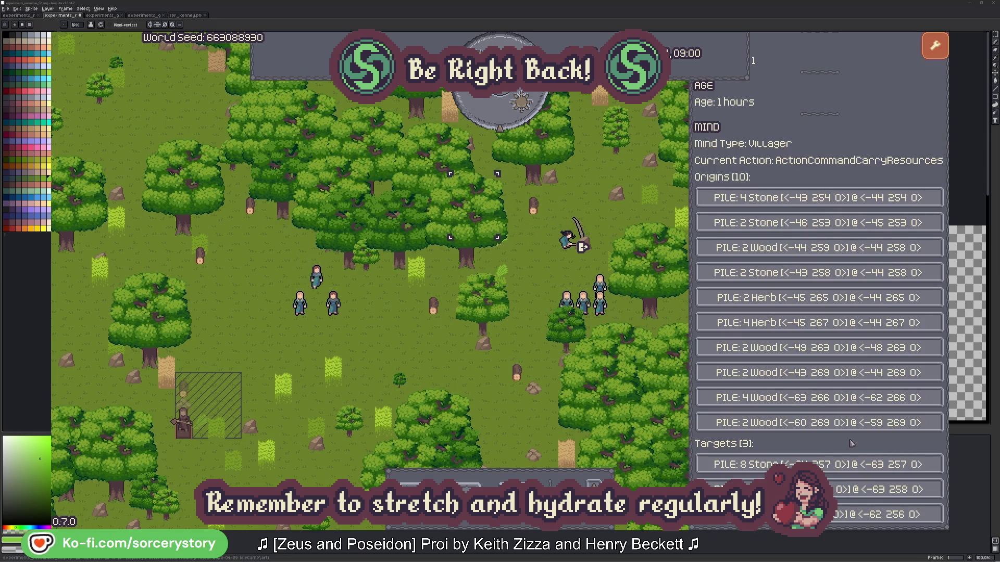
pyautogui.click(854, 489)
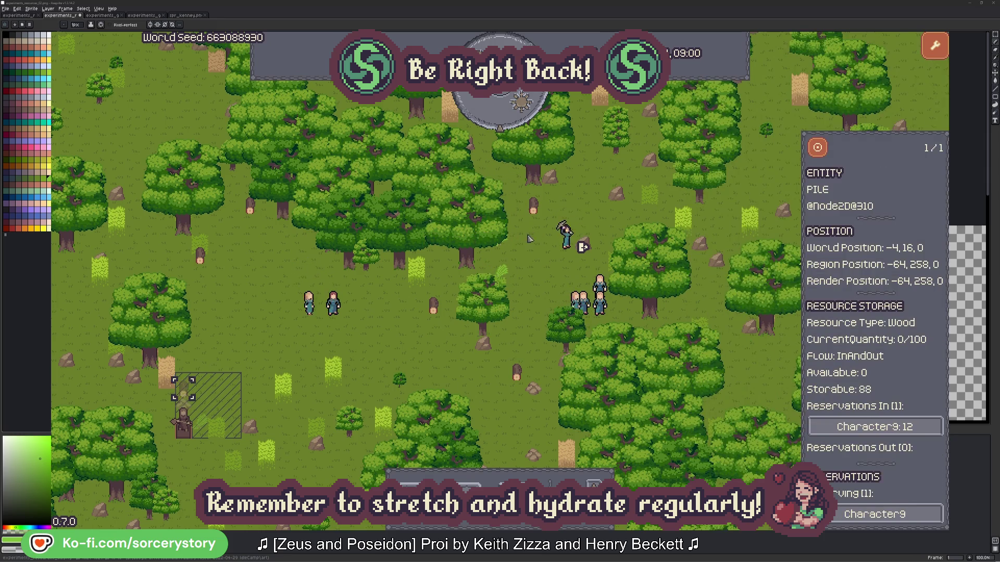
pyautogui.click(817, 149)
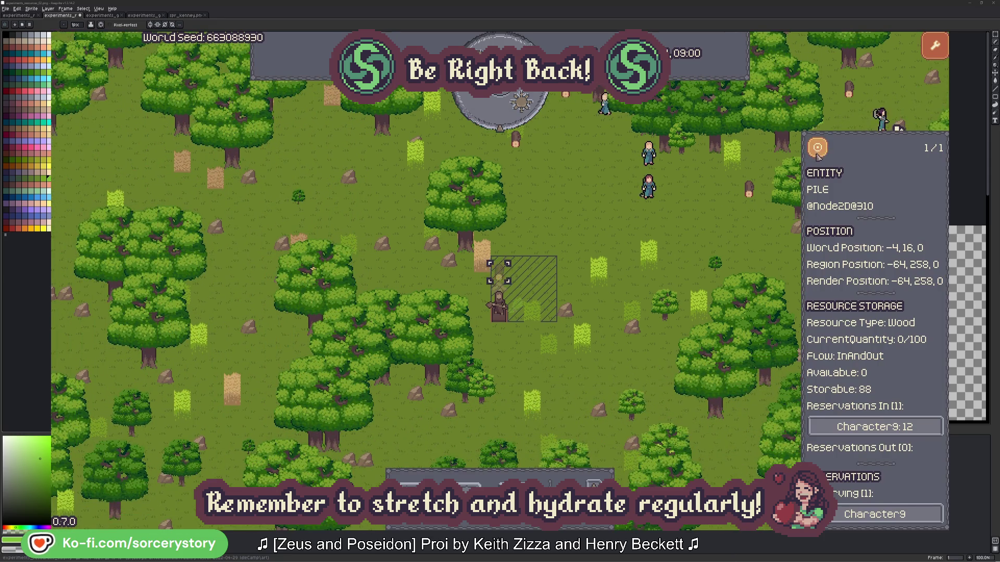
pyautogui.click(735, 227)
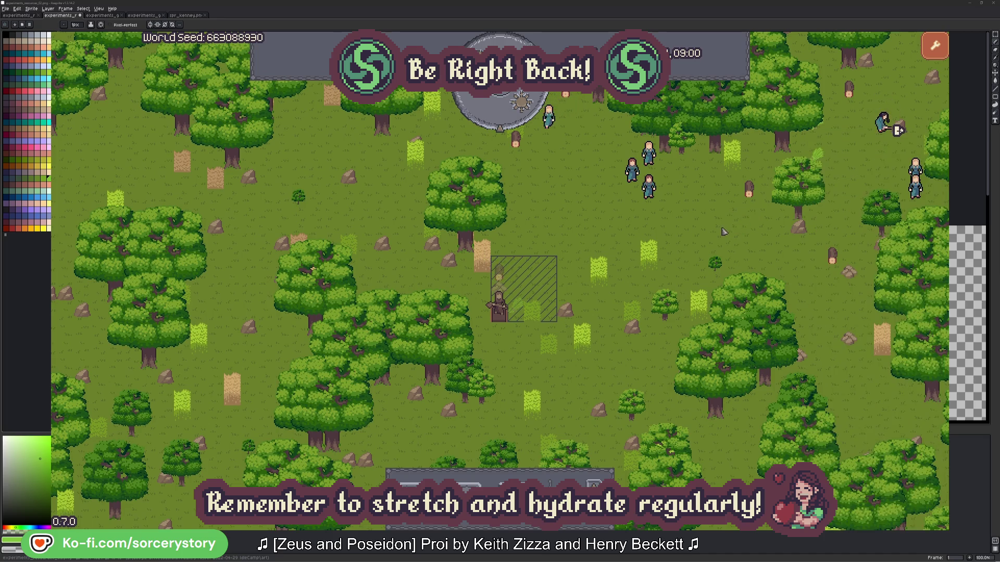
# Step: Centre the map on Character2 and check the oak it gathers from
pyautogui.click(648, 187)
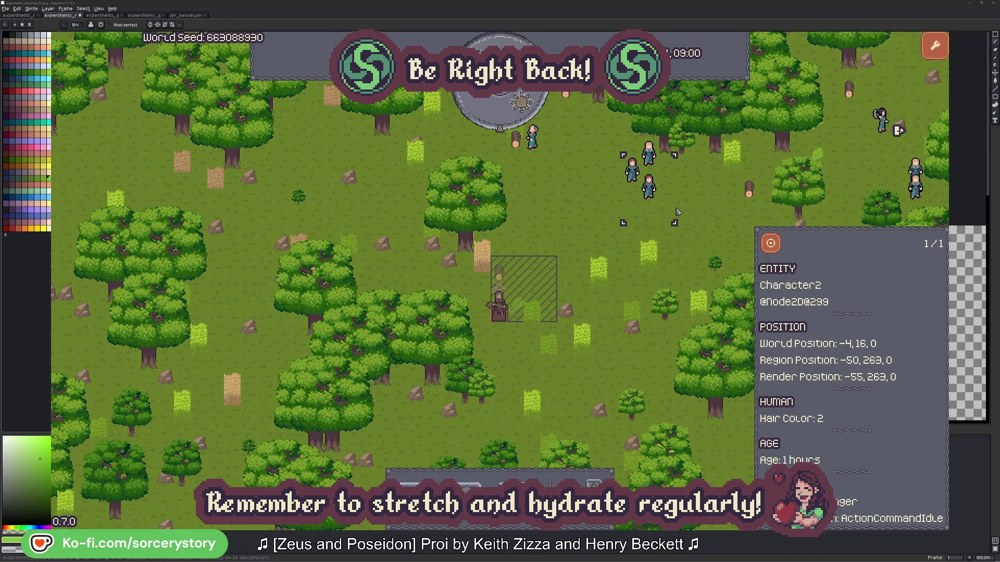
pyautogui.click(771, 243)
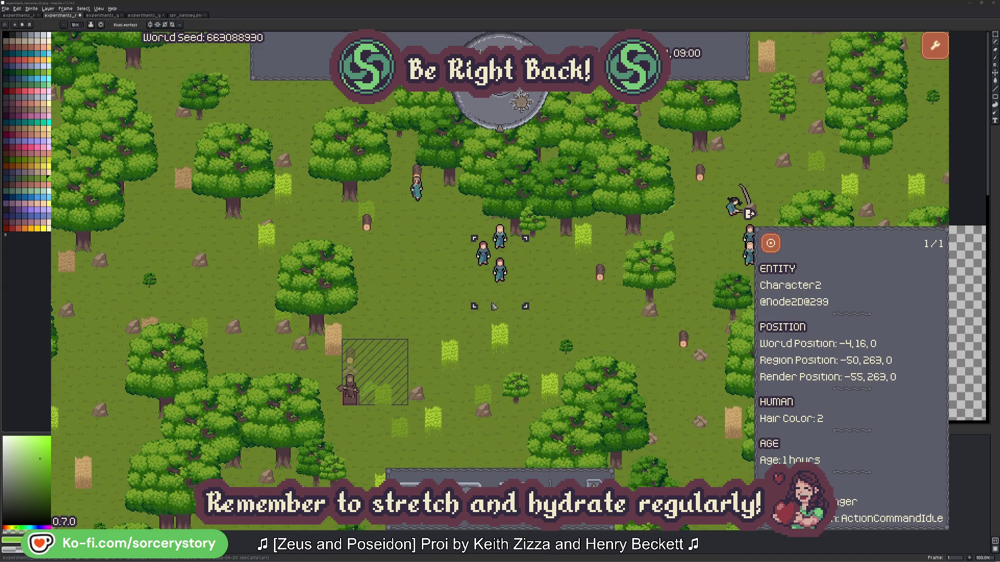
pyautogui.click(570, 298)
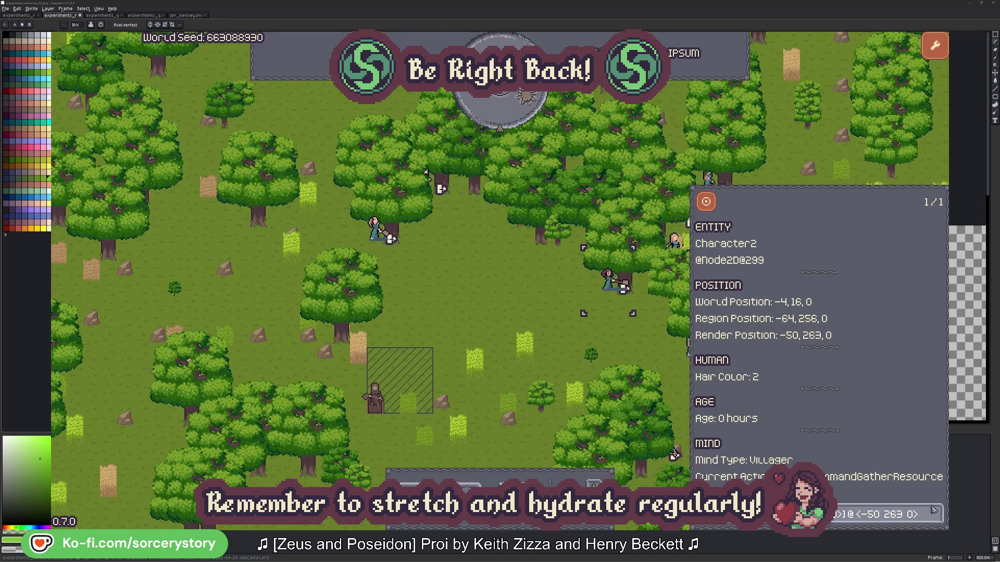
pyautogui.click(936, 522)
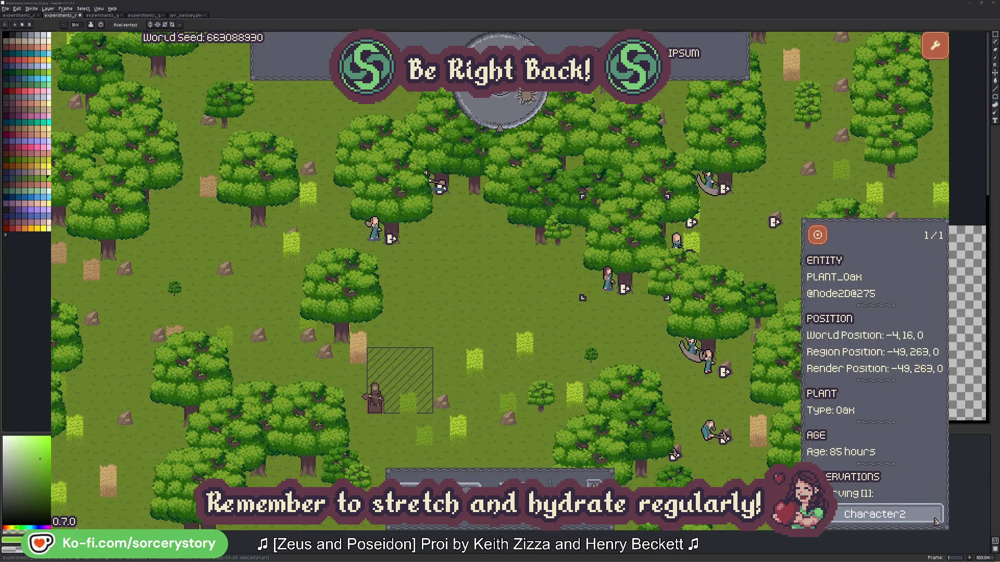
pyautogui.click(936, 522)
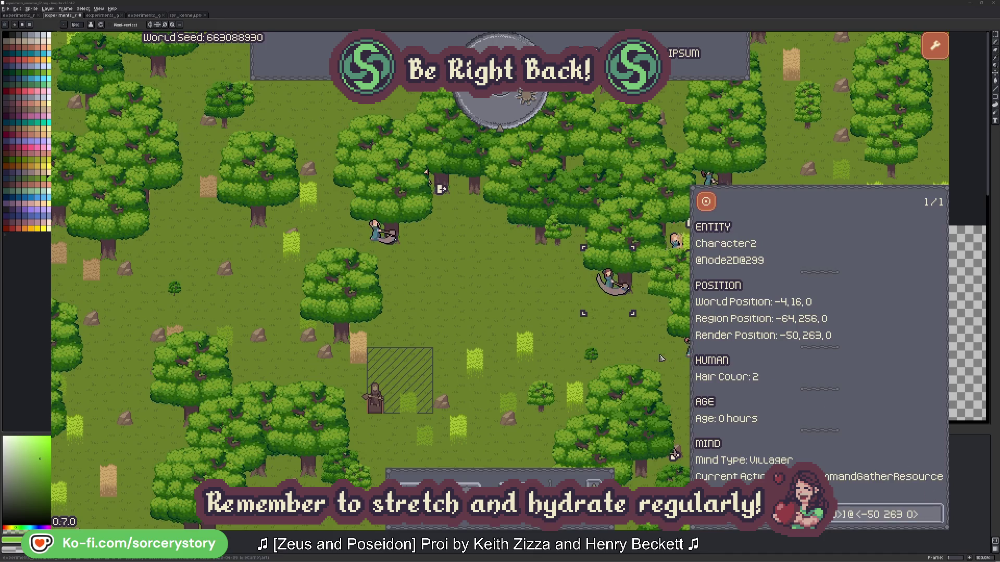
pyautogui.click(624, 346)
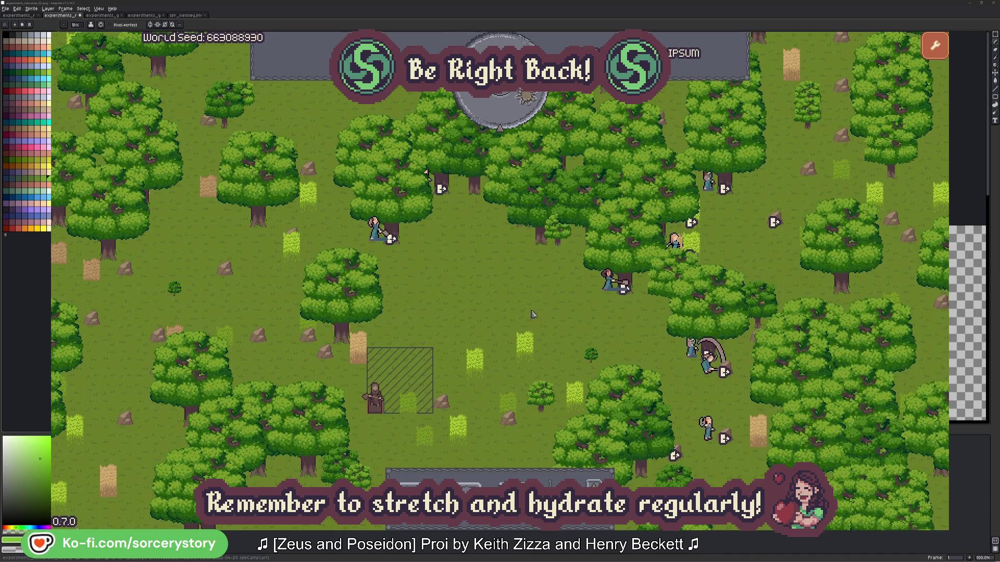
# Step: Check the oak Character0 is working on, then advance the game by one hour
pyautogui.click(374, 229)
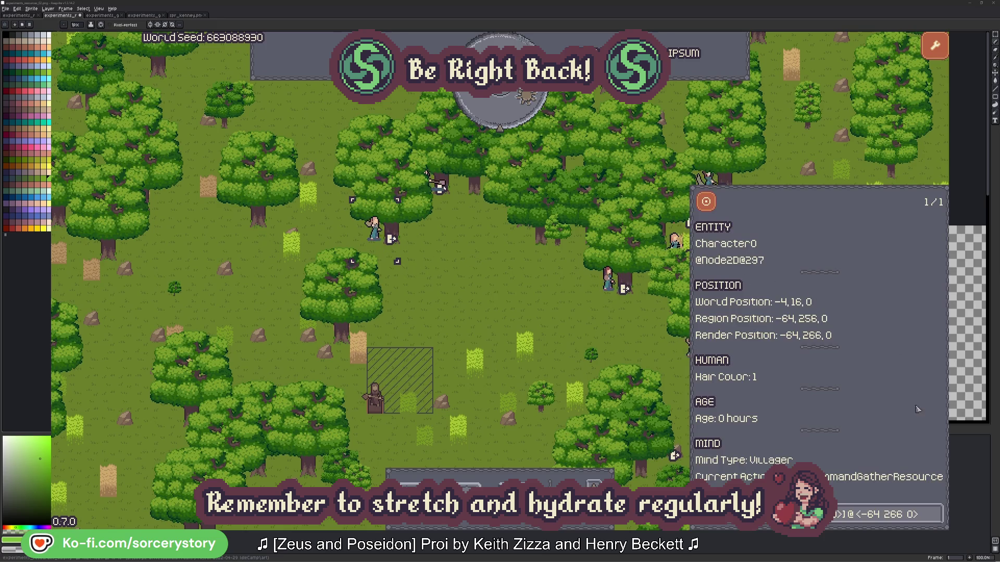
pyautogui.click(936, 508)
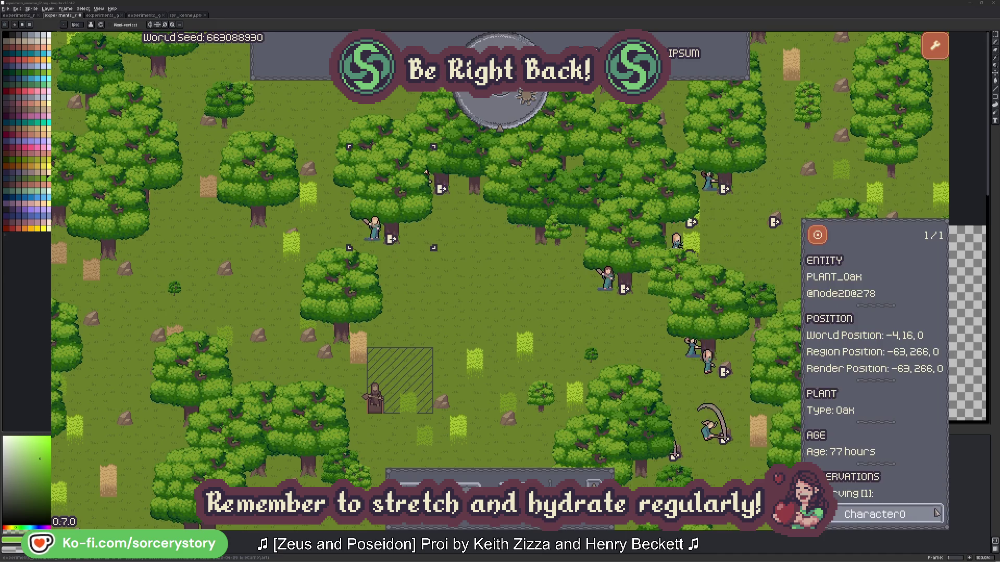
pyautogui.click(936, 513)
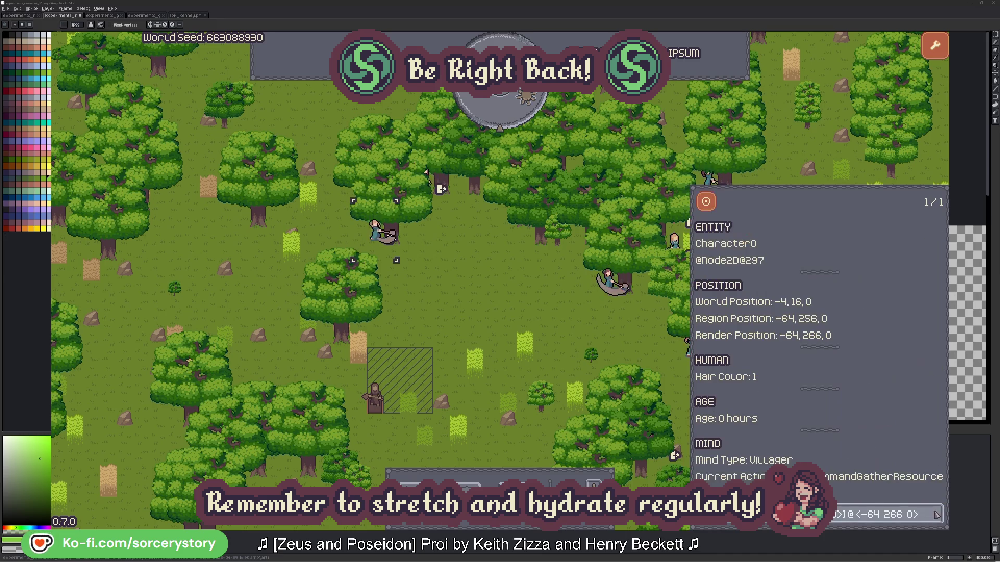
pyautogui.click(522, 314)
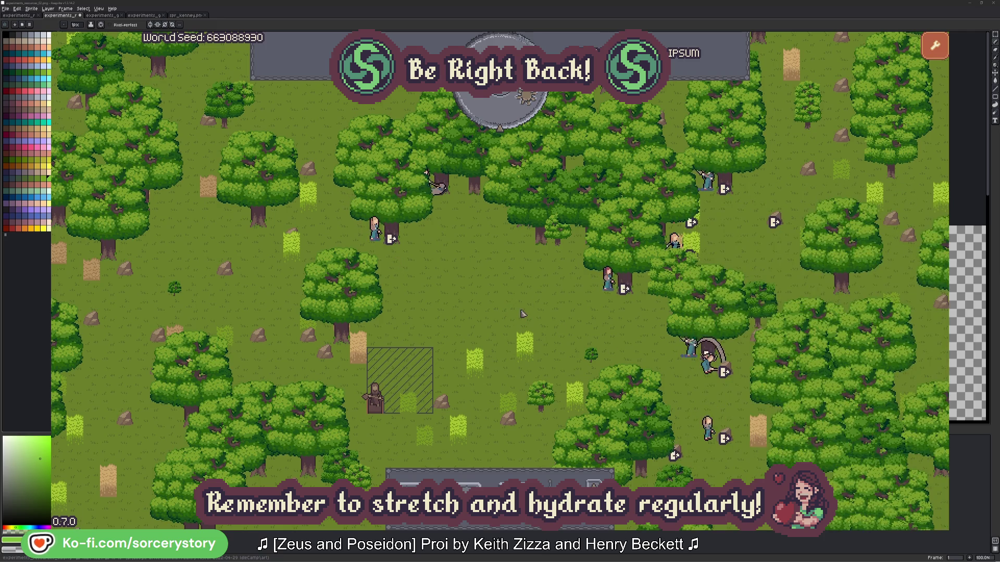
pyautogui.click(508, 117)
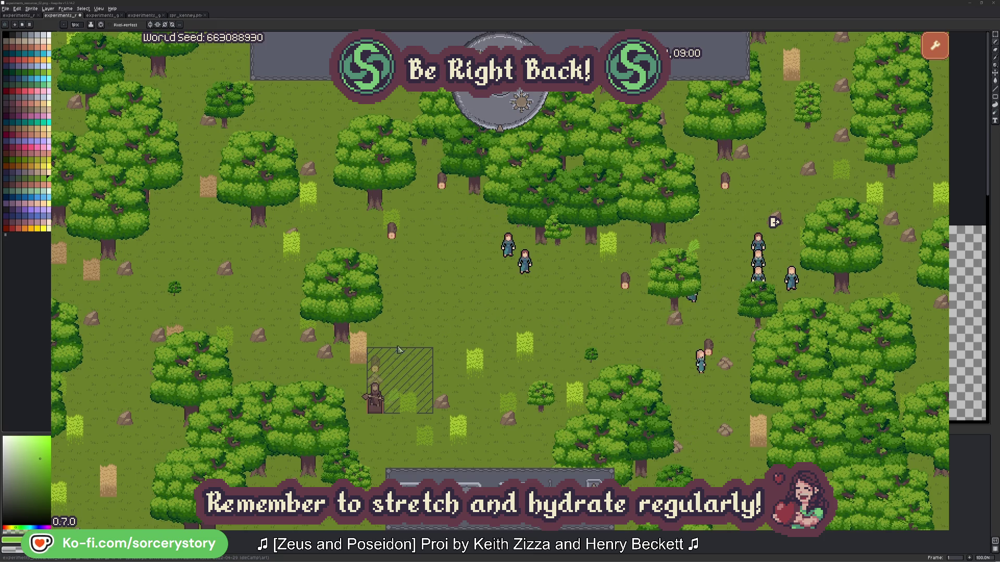
# Step: Follow the hatched-area wood pile to its villager, the 2 Herb pile, Character9 and the target wood pile
pyautogui.click(378, 369)
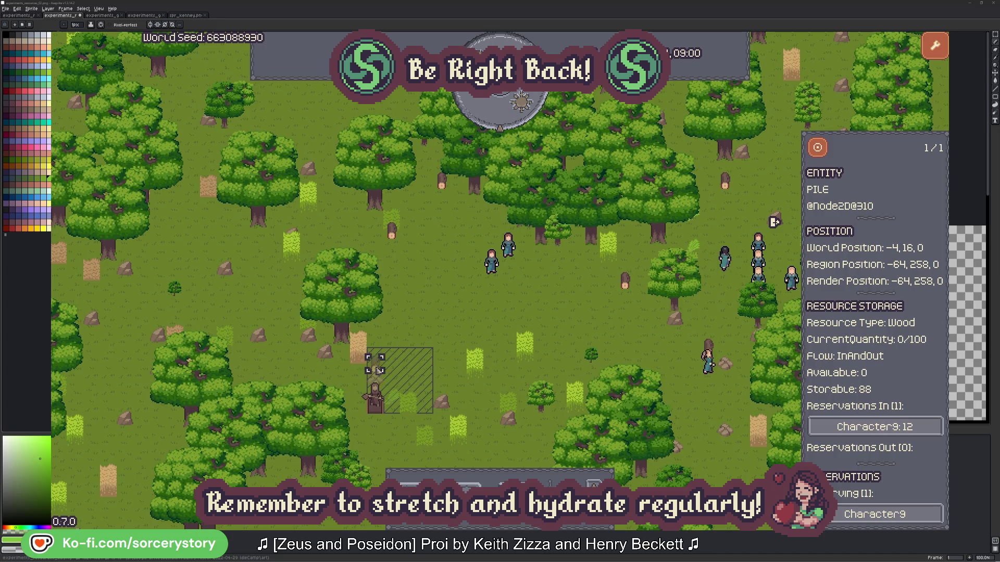
pyautogui.click(909, 427)
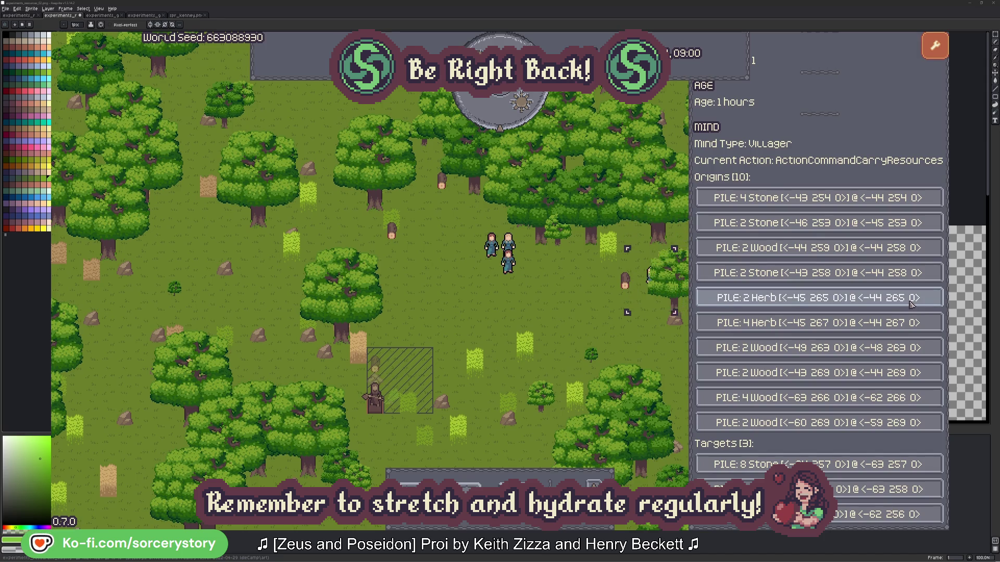
pyautogui.click(912, 299)
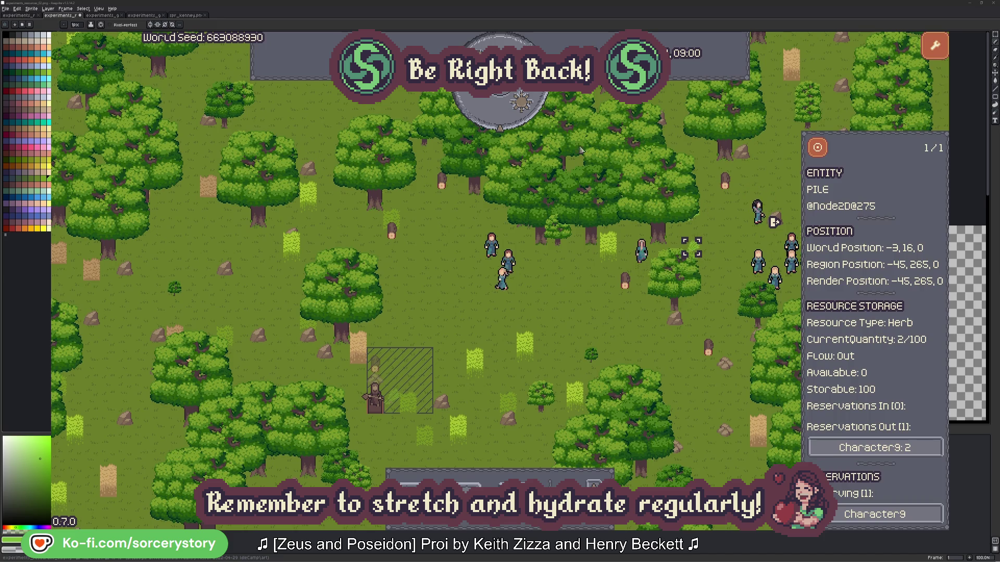
pyautogui.click(824, 153)
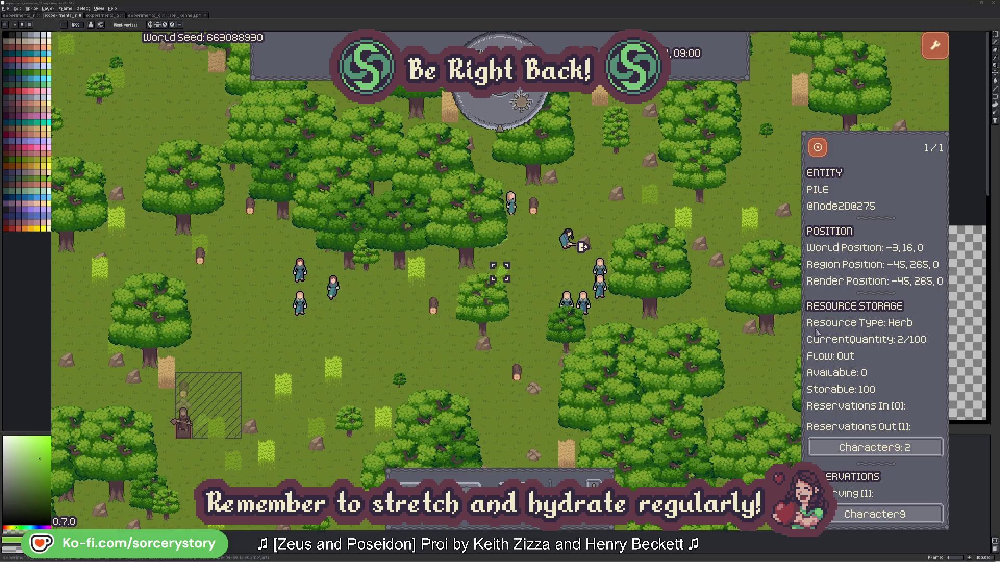
pyautogui.click(906, 448)
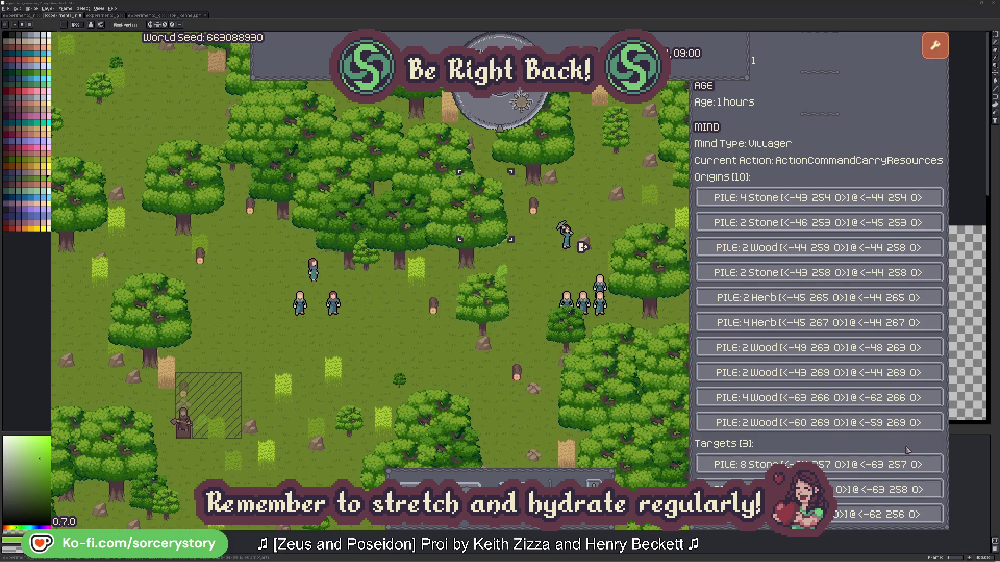
pyautogui.click(885, 490)
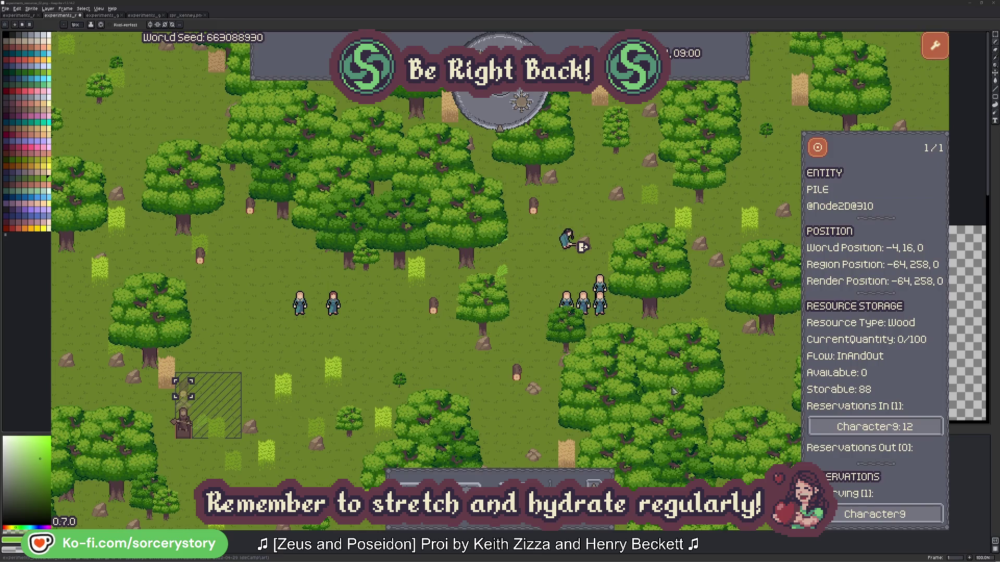
pyautogui.click(817, 154)
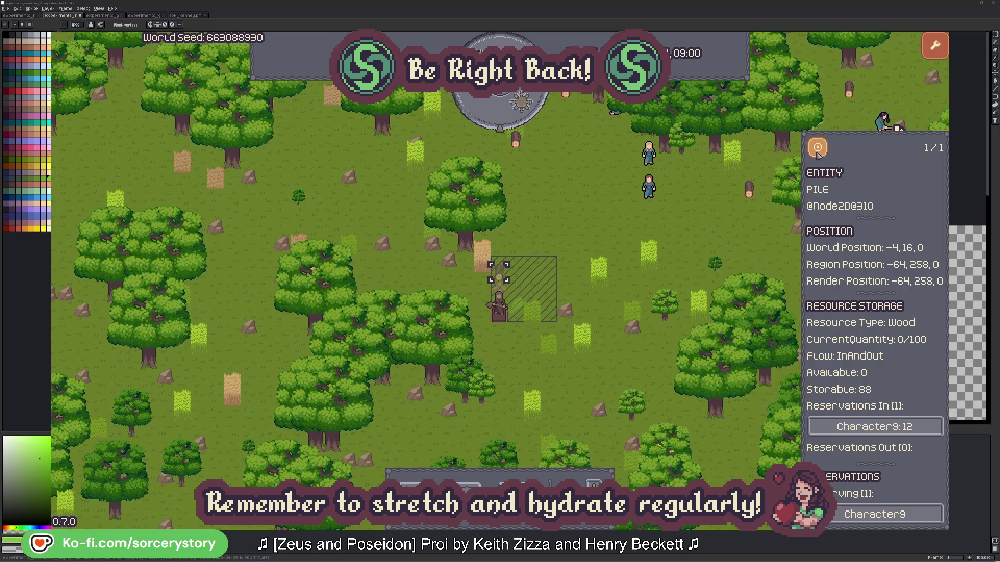
pyautogui.click(736, 229)
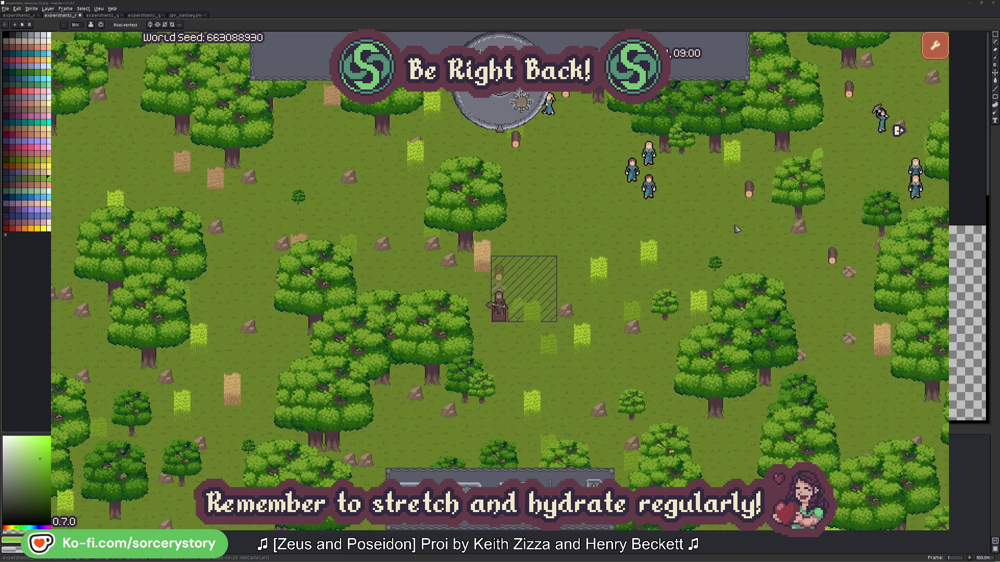
# Step: Centre the map on Character2 and reopen its details
pyautogui.click(652, 191)
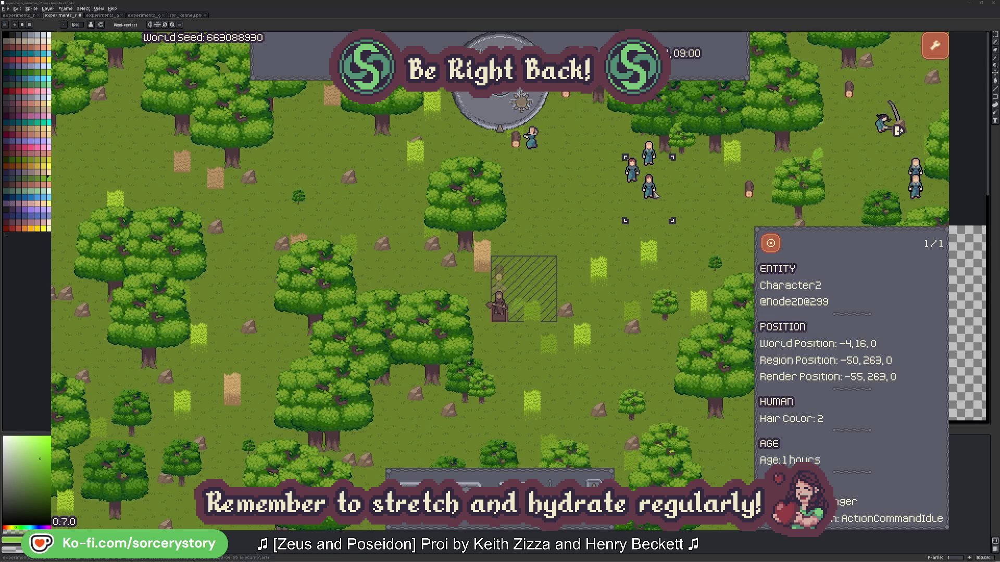
pyautogui.click(770, 243)
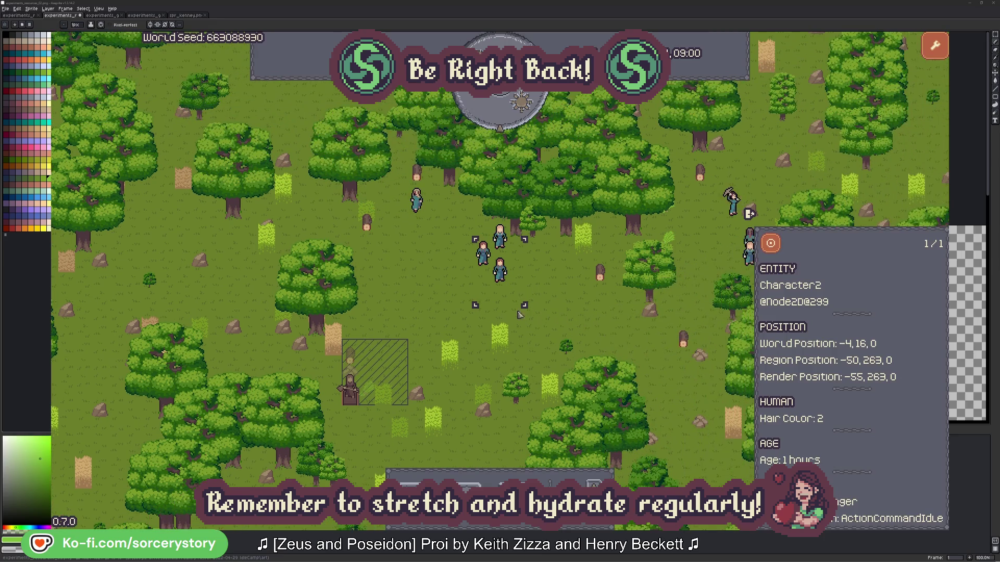
pyautogui.click(541, 300)
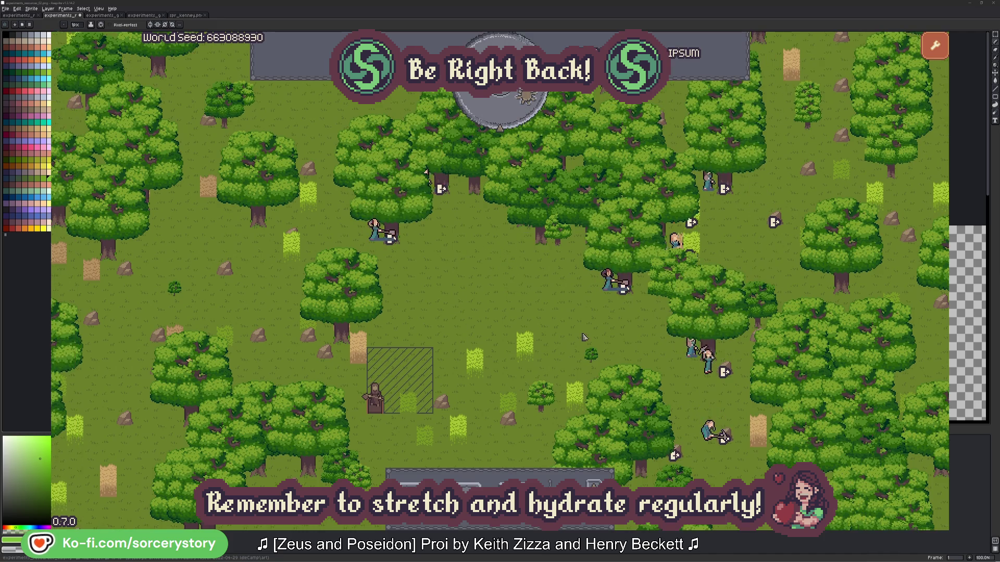
pyautogui.click(591, 304)
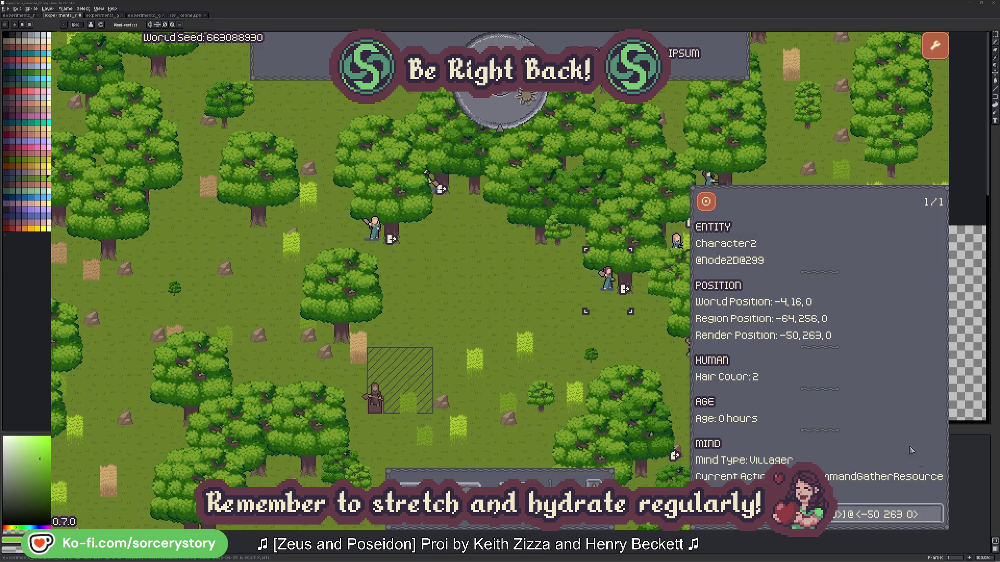
pyautogui.click(935, 522)
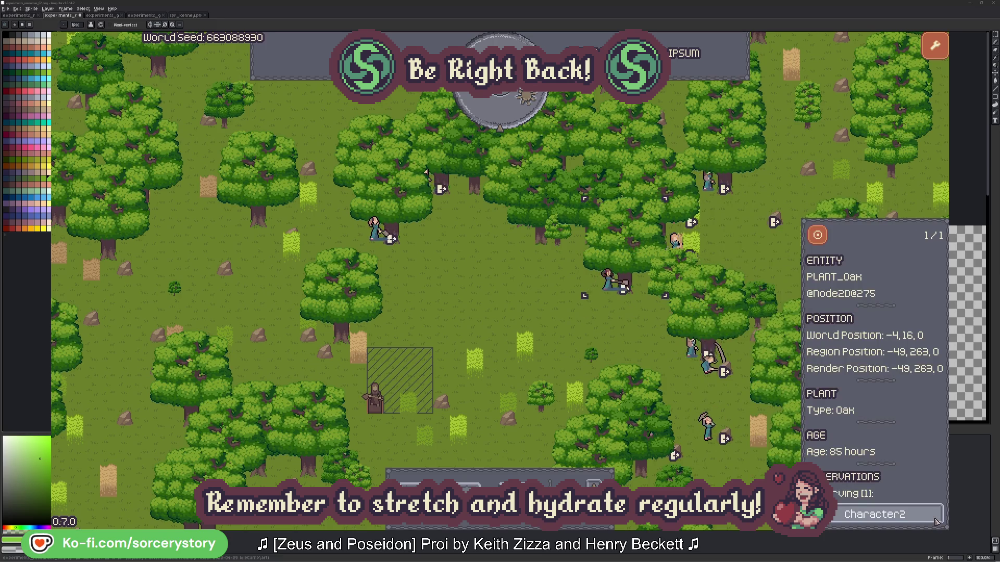
pyautogui.click(935, 521)
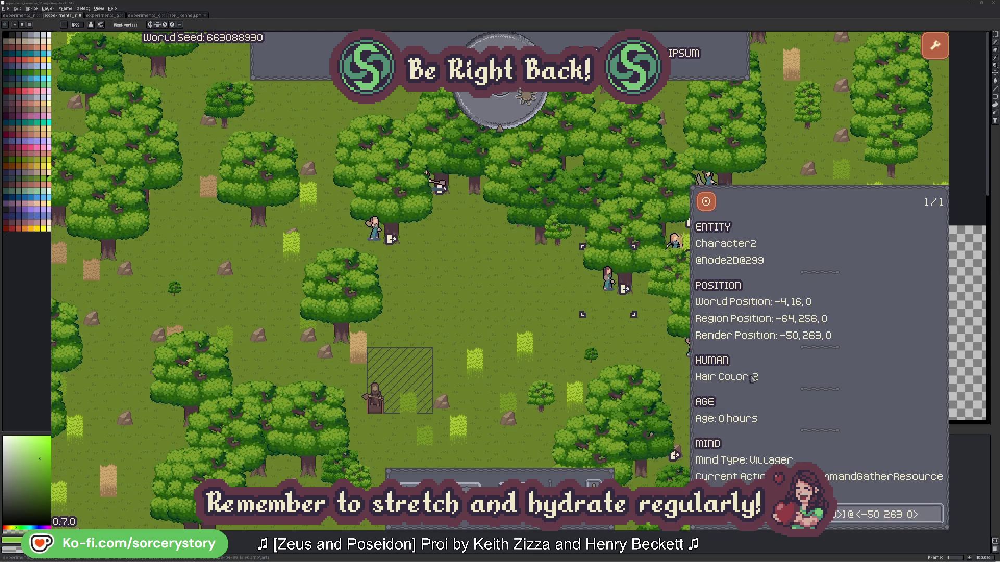
pyautogui.click(625, 346)
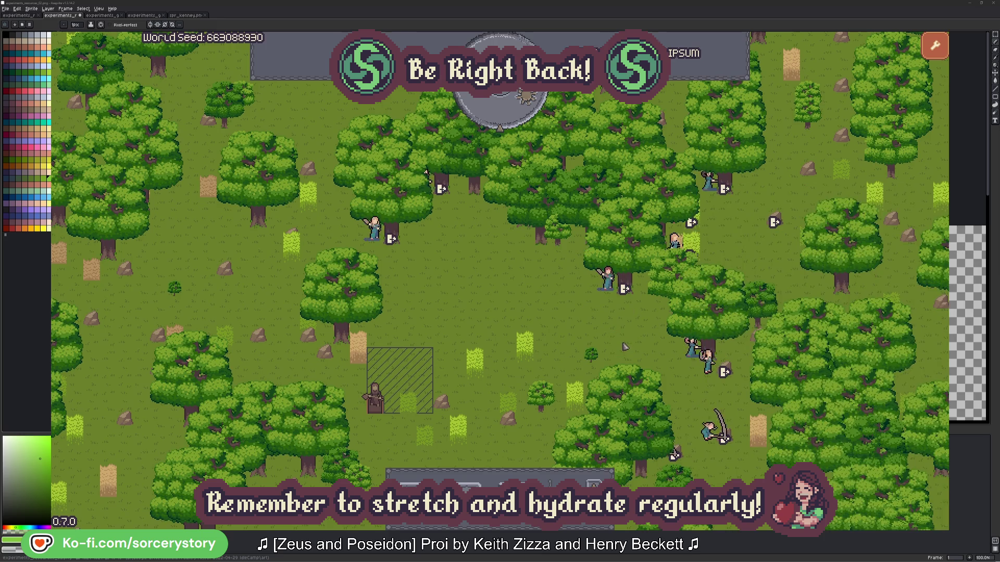
pyautogui.click(381, 240)
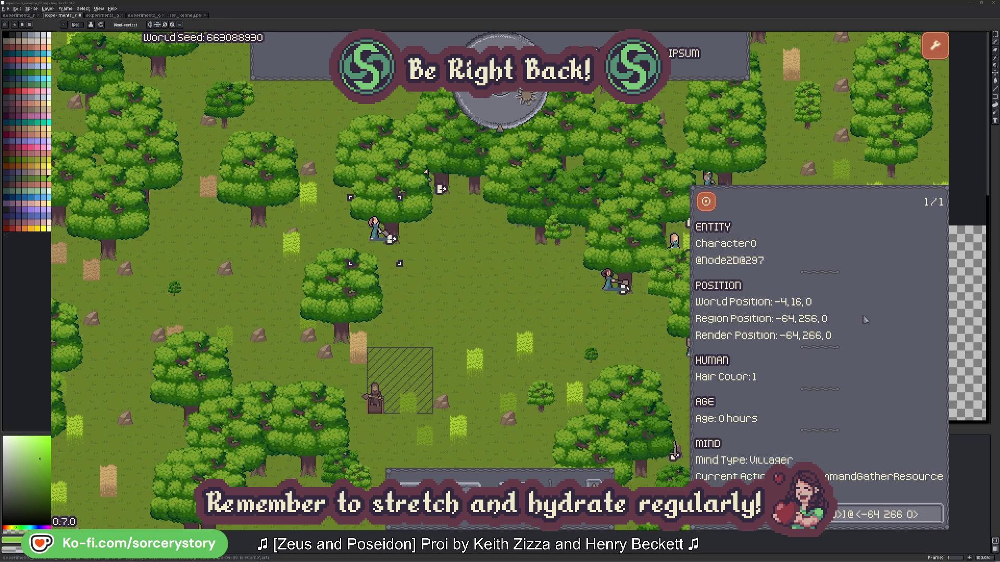
pyautogui.click(936, 513)
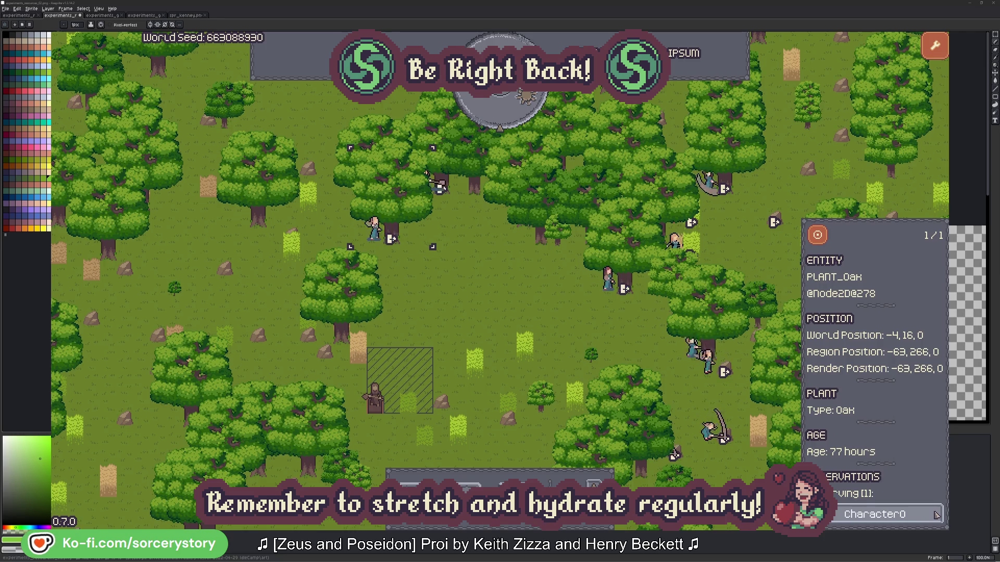
pyautogui.click(935, 515)
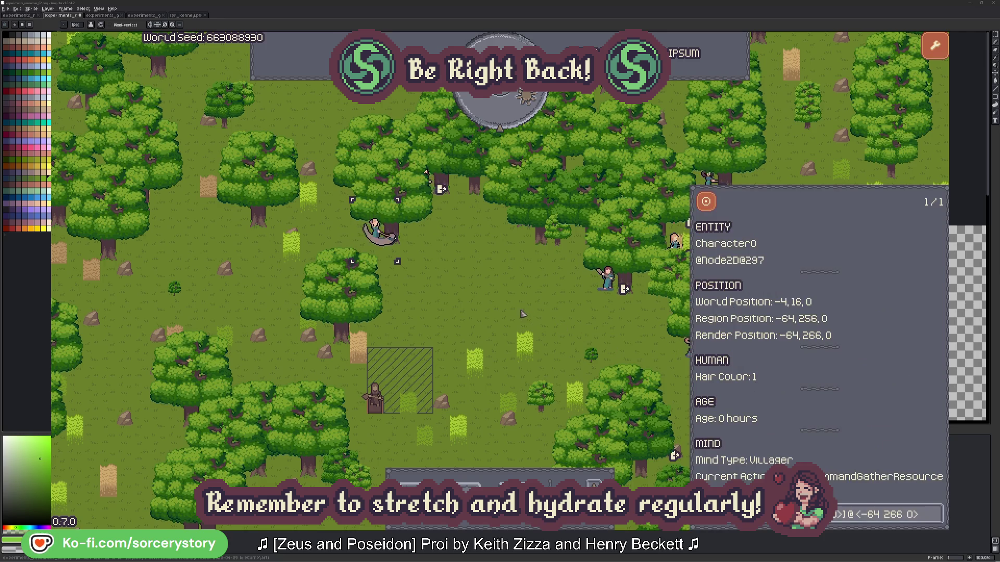
pyautogui.click(523, 314)
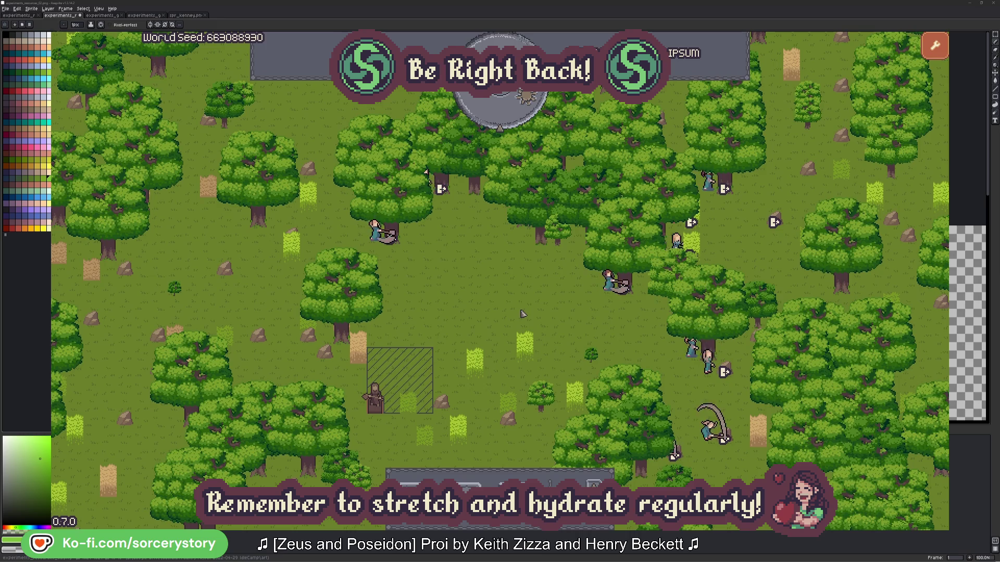
pyautogui.click(509, 117)
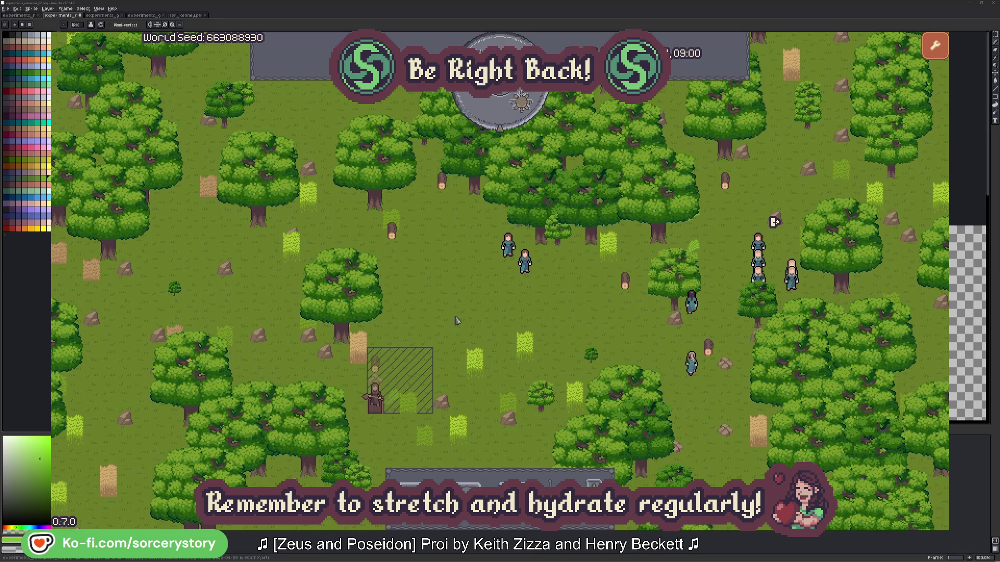
pyautogui.click(374, 364)
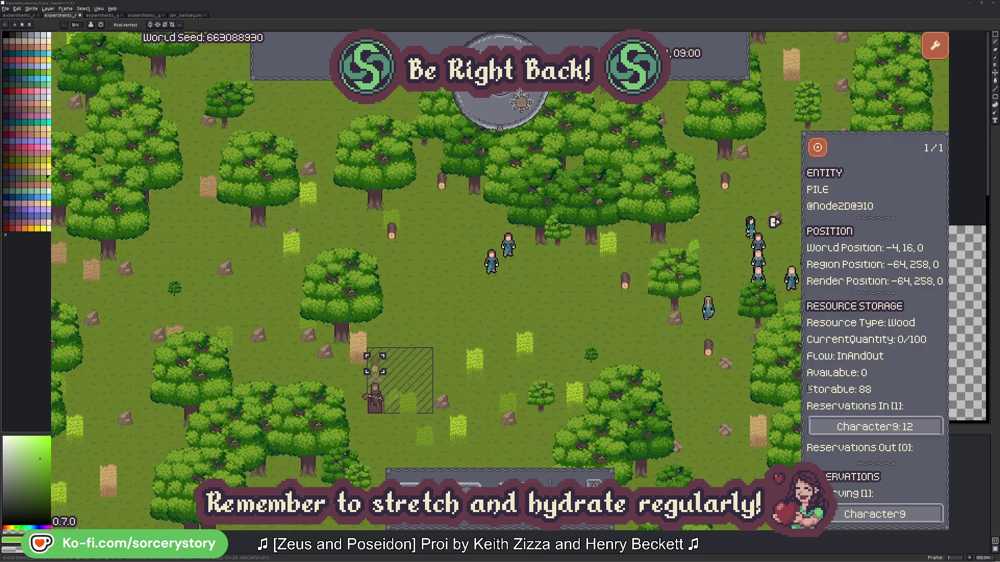
pyautogui.click(918, 427)
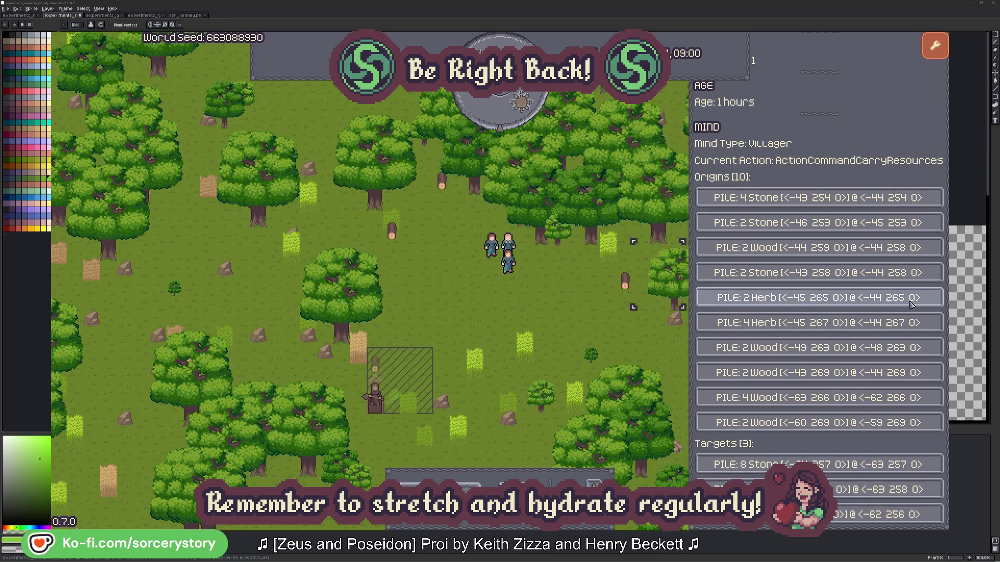
pyautogui.click(911, 302)
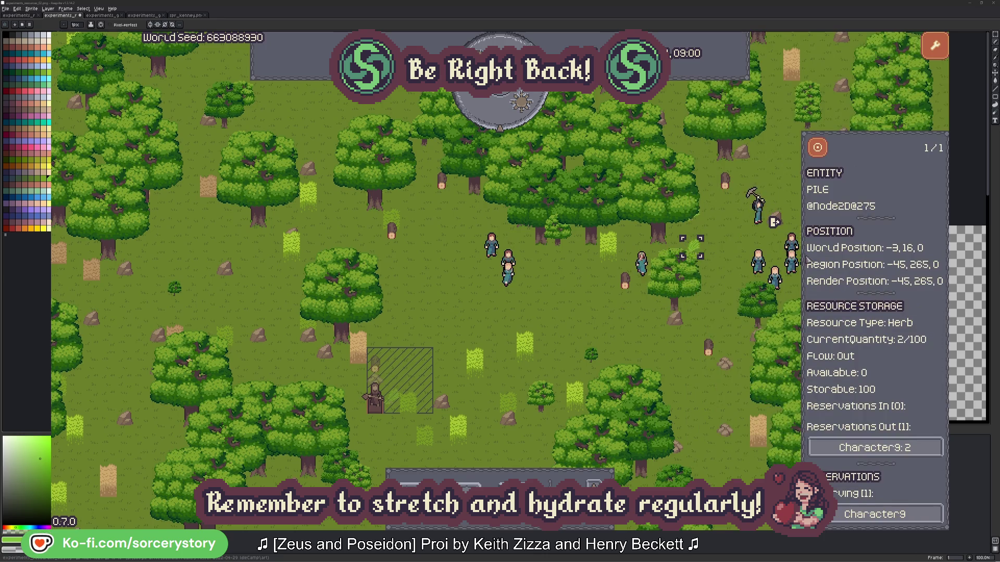
pyautogui.click(825, 152)
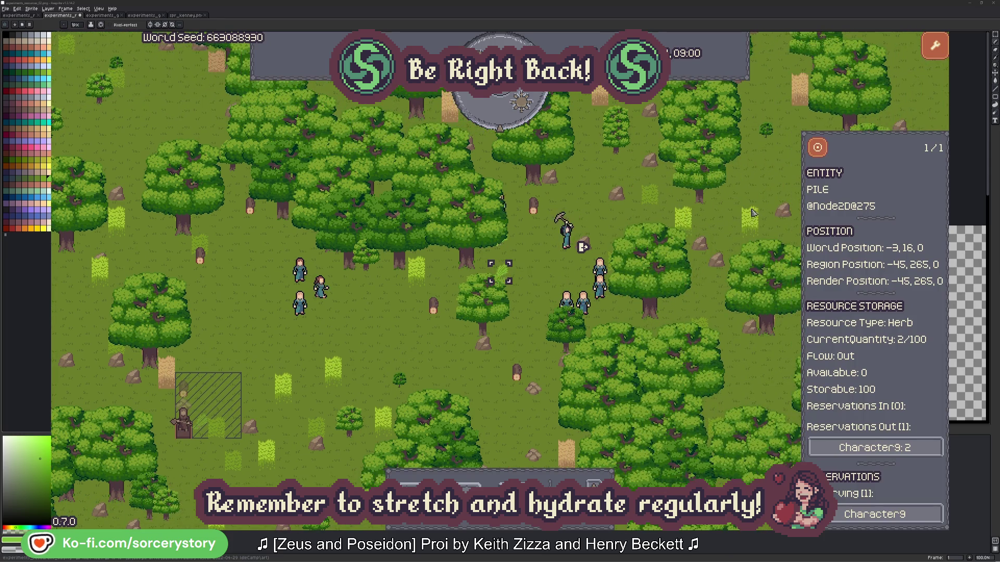
pyautogui.click(888, 449)
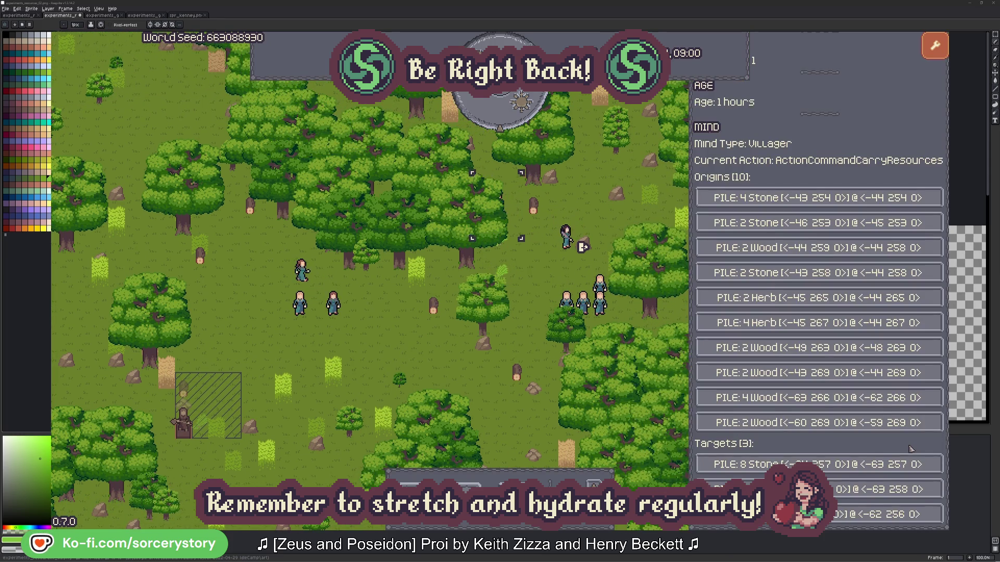
pyautogui.click(885, 489)
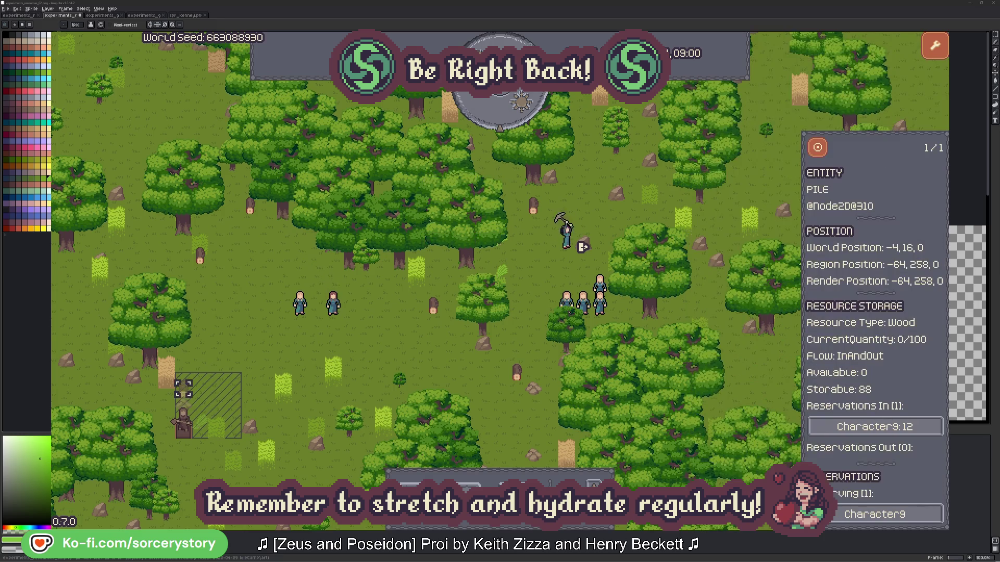
pyautogui.click(817, 151)
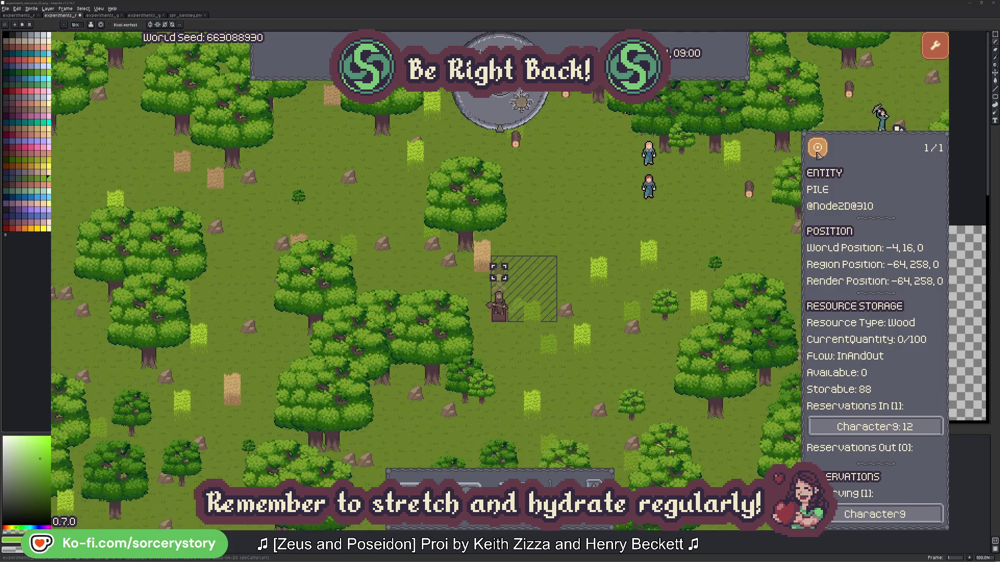
pyautogui.click(723, 232)
pyautogui.click(649, 187)
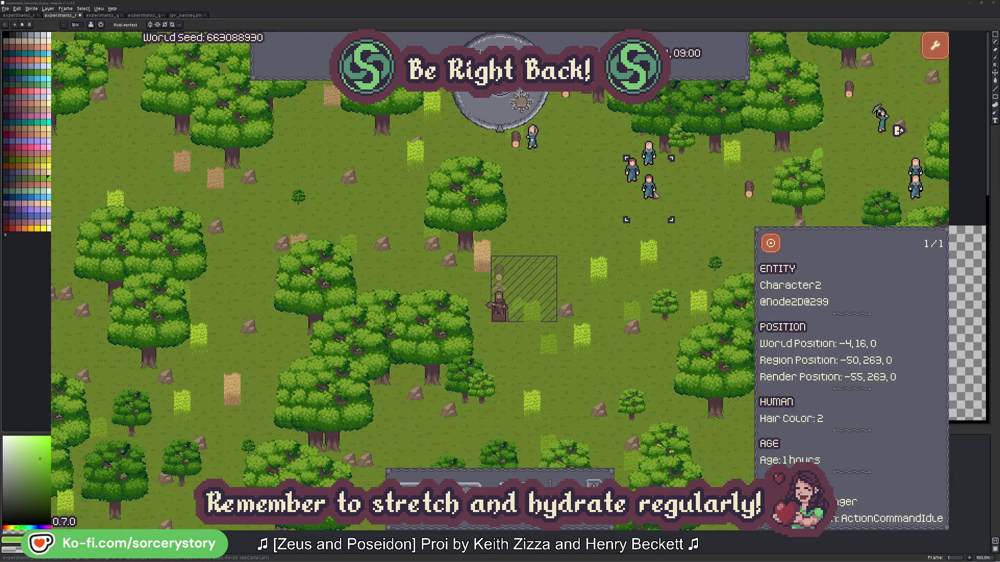
pyautogui.click(780, 241)
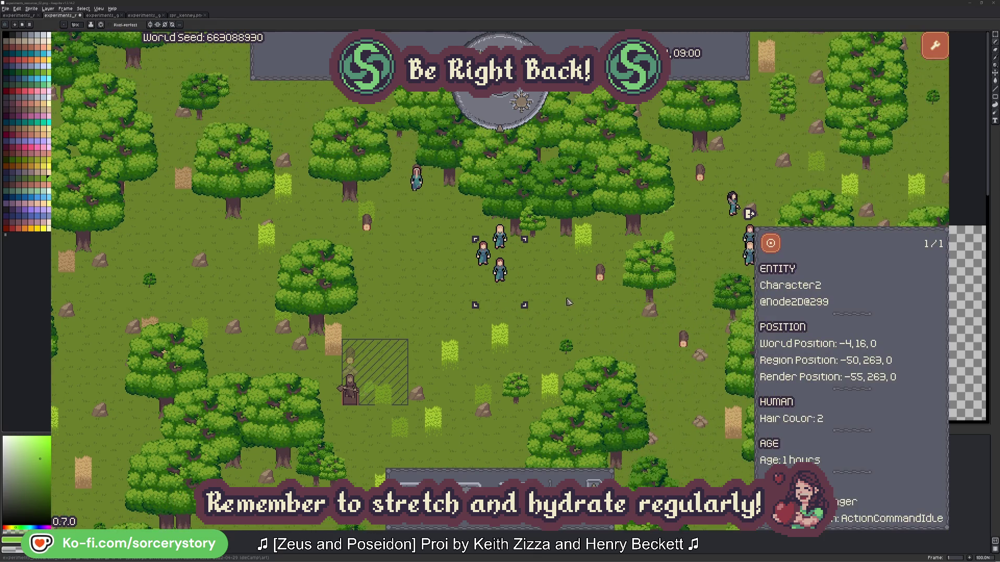
pyautogui.click(573, 302)
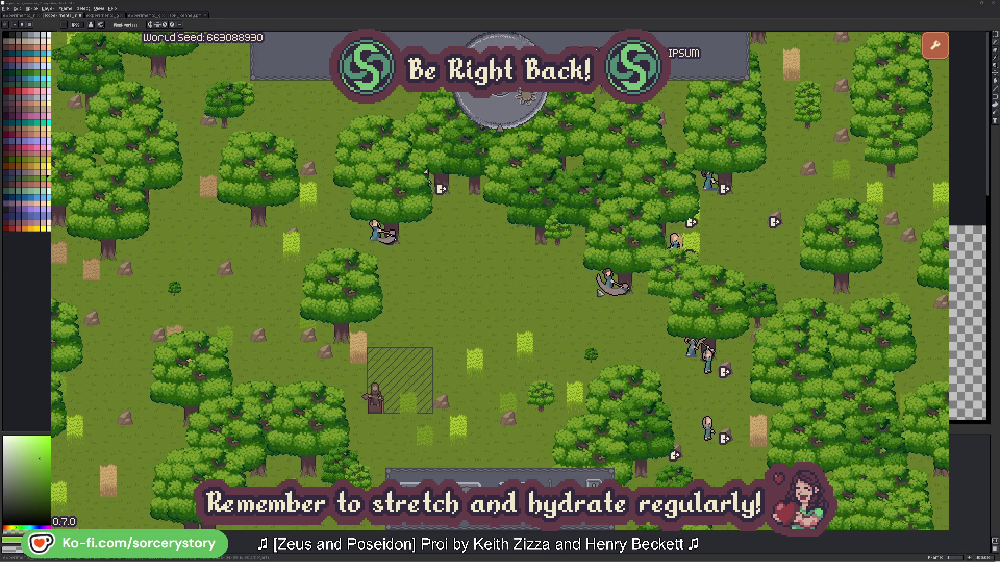
pyautogui.click(607, 279)
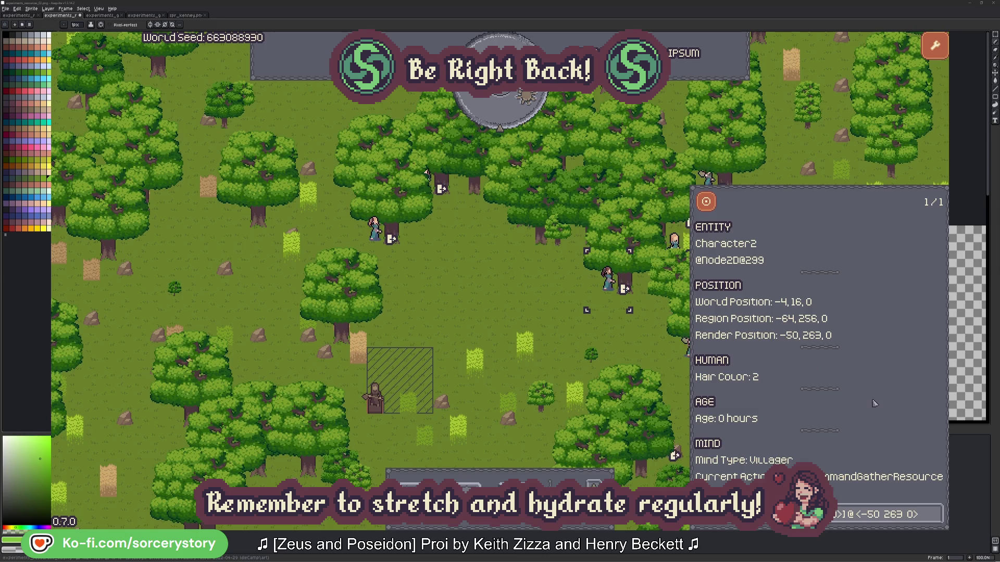
pyautogui.click(937, 522)
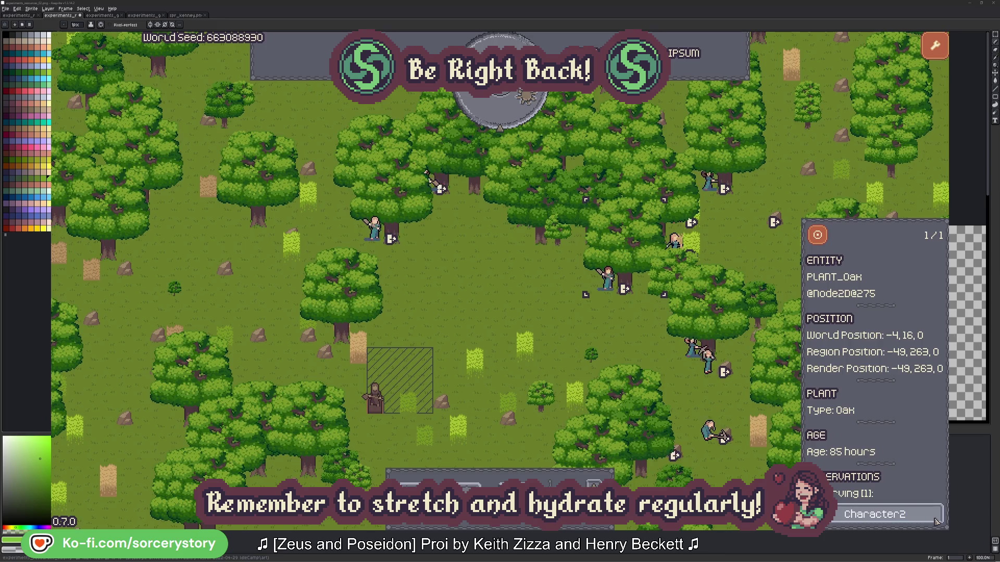
pyautogui.click(937, 522)
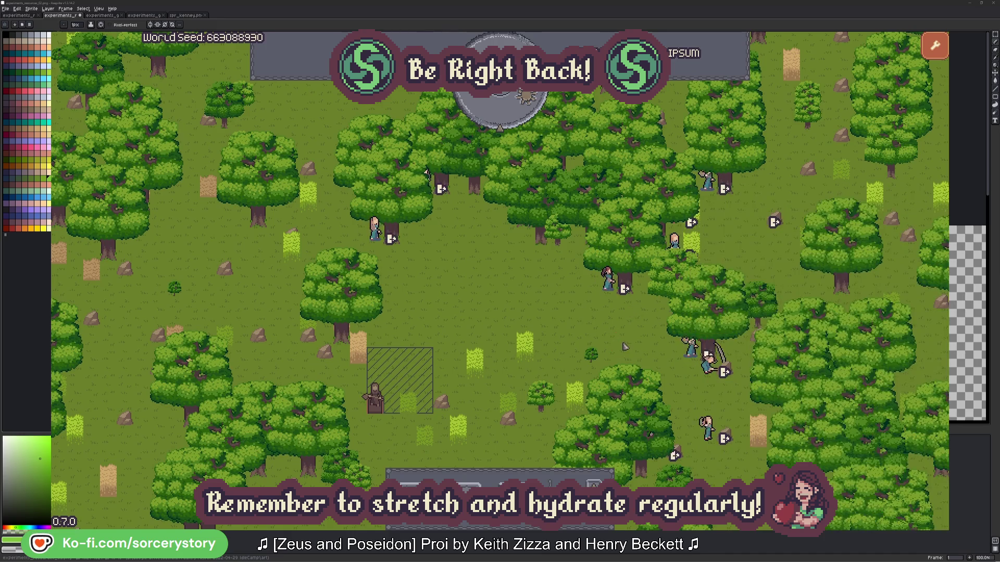
pyautogui.click(374, 229)
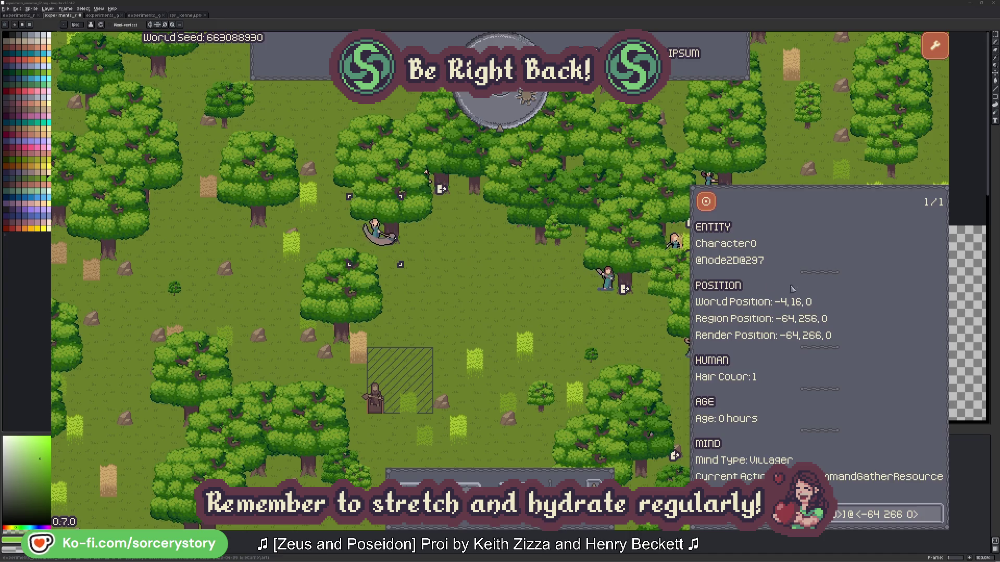
pyautogui.click(936, 514)
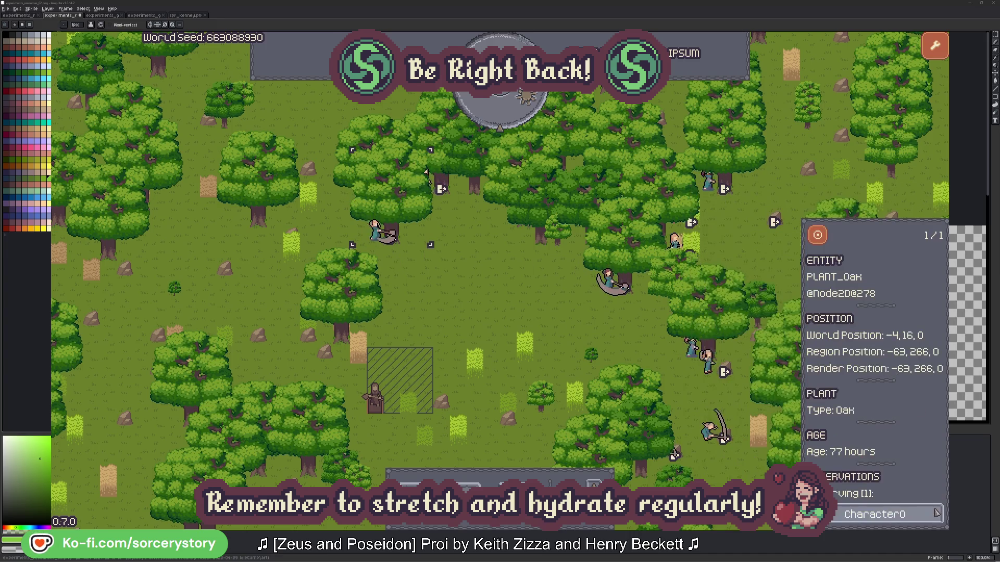
pyautogui.click(936, 514)
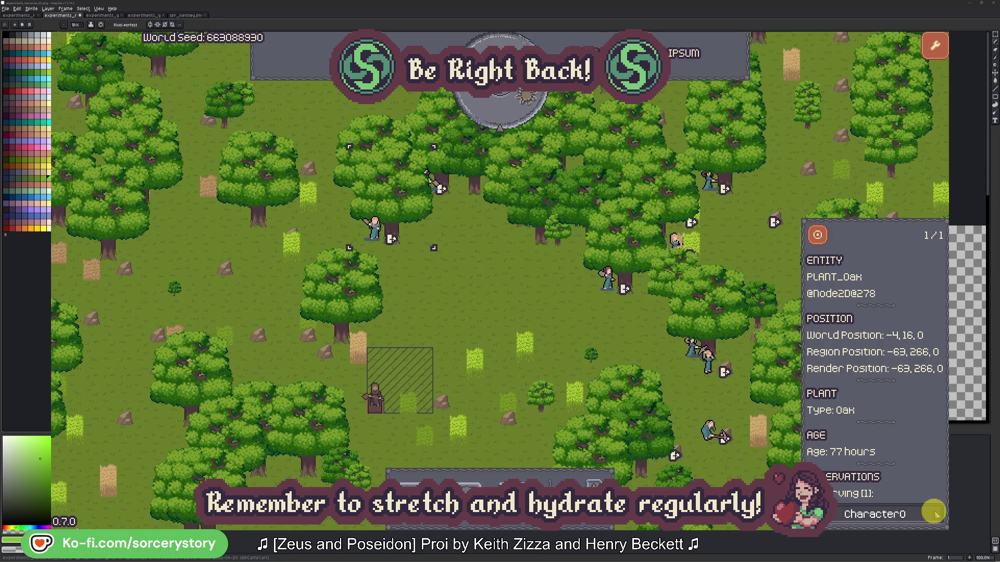
pyautogui.click(522, 312)
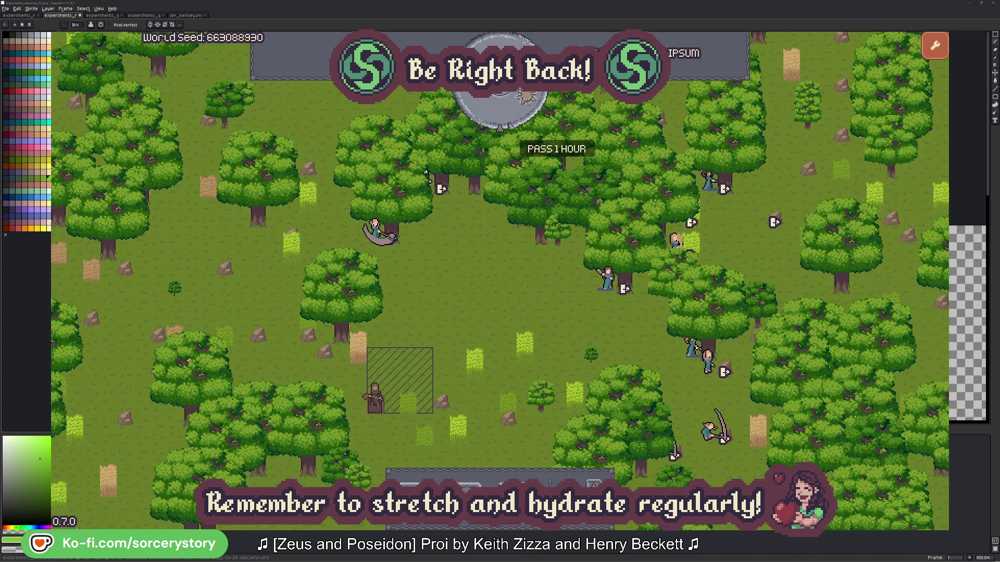
pyautogui.click(509, 117)
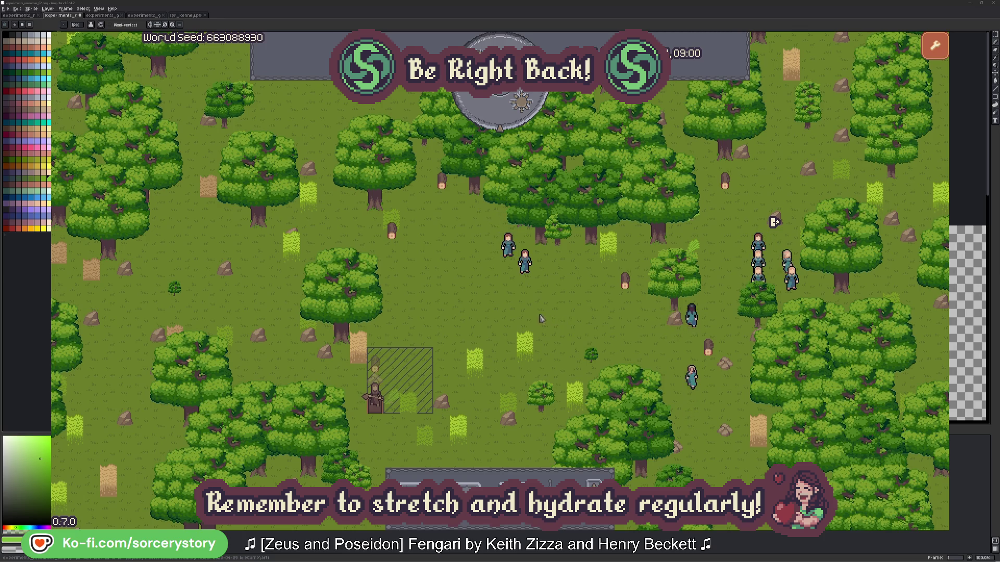
pyautogui.click(376, 365)
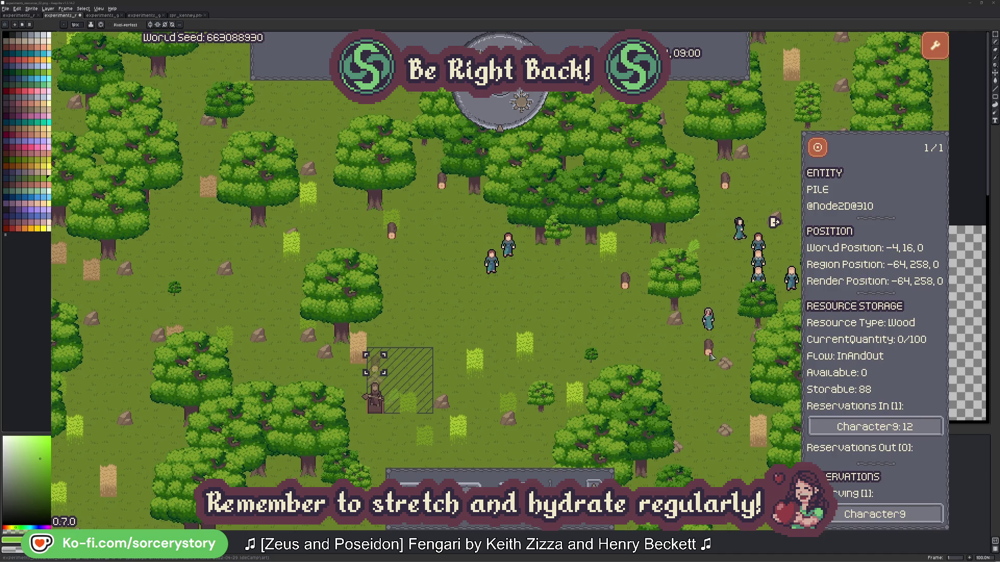
pyautogui.click(919, 428)
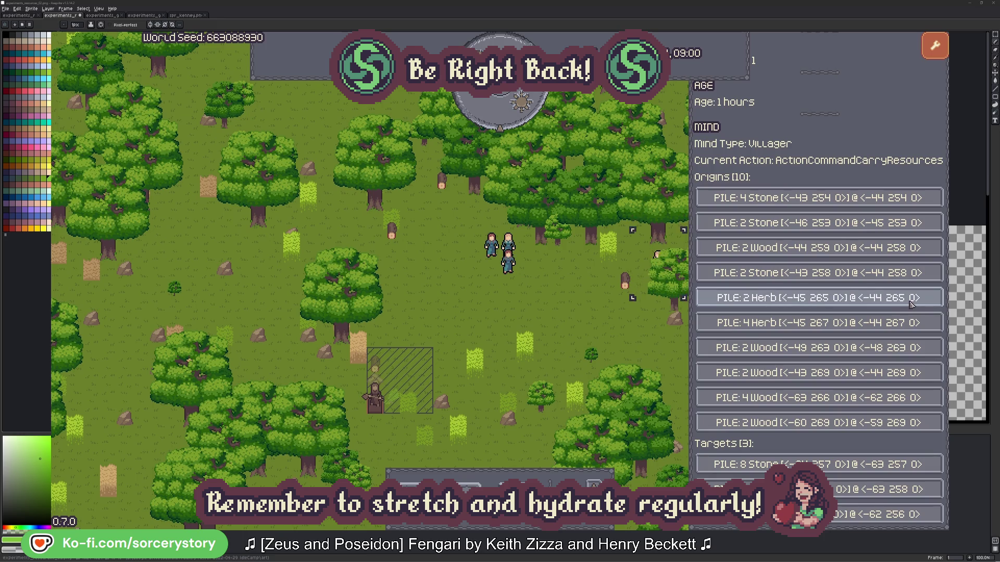
pyautogui.click(911, 304)
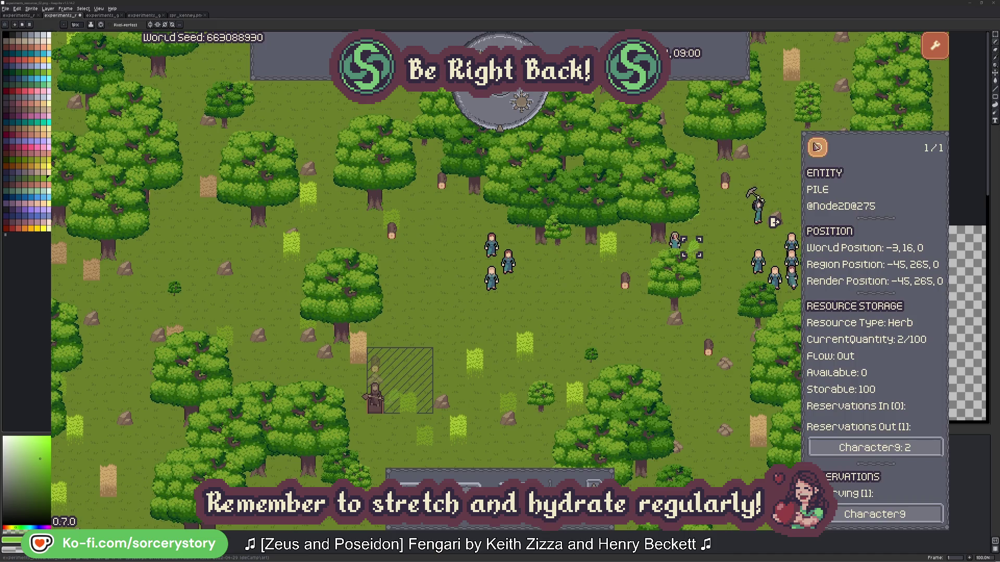
pyautogui.click(823, 151)
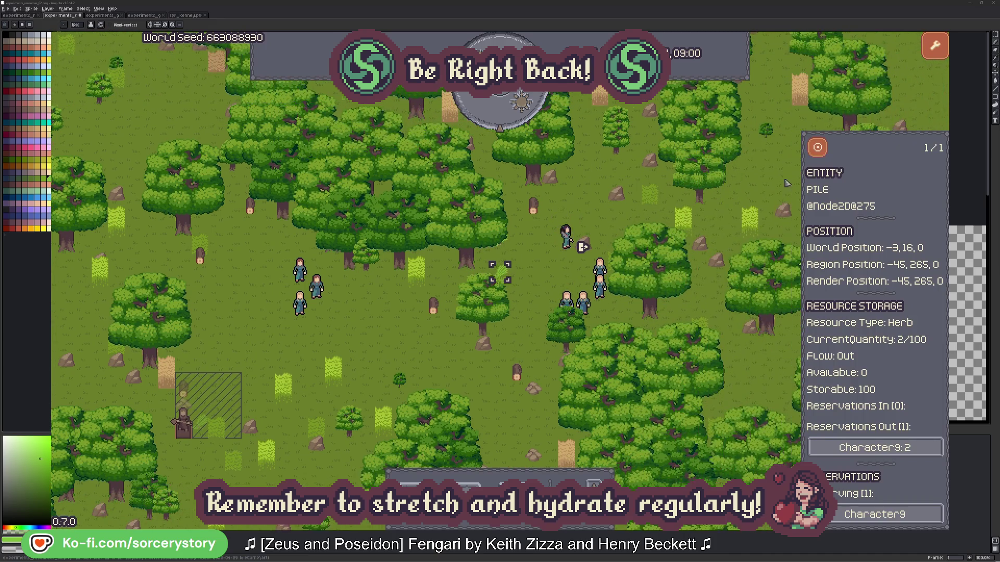
pyautogui.click(908, 447)
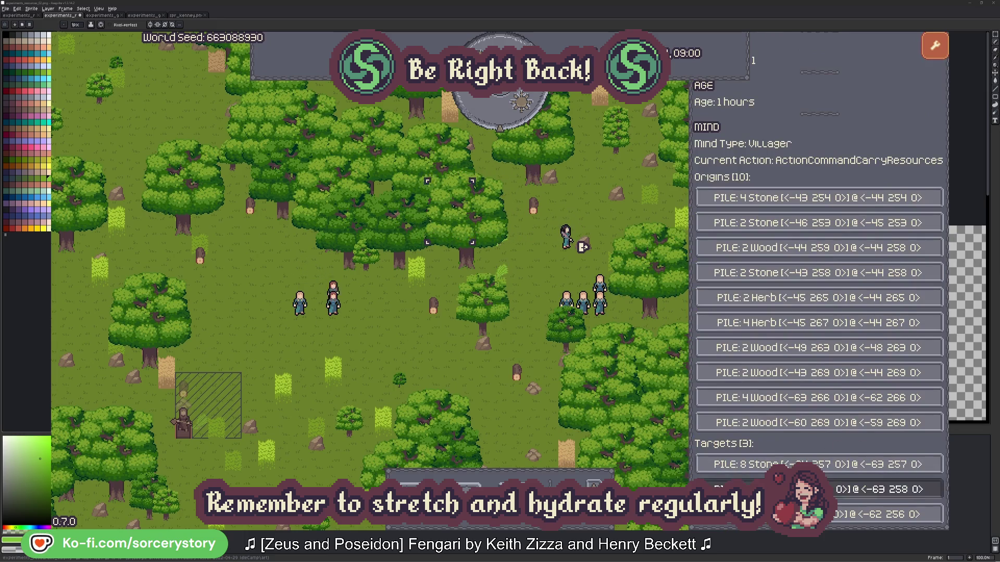
pyautogui.click(859, 489)
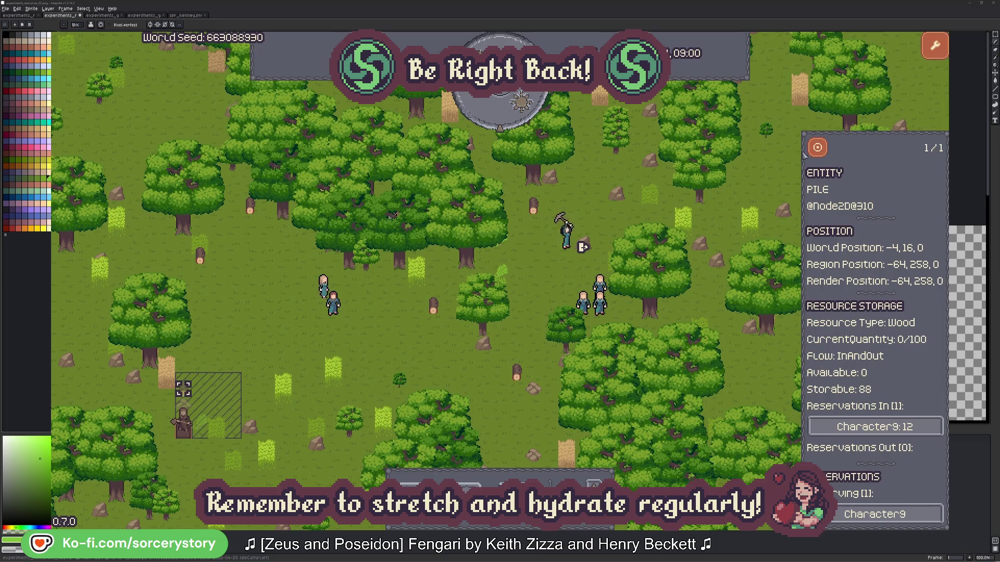
pyautogui.click(816, 149)
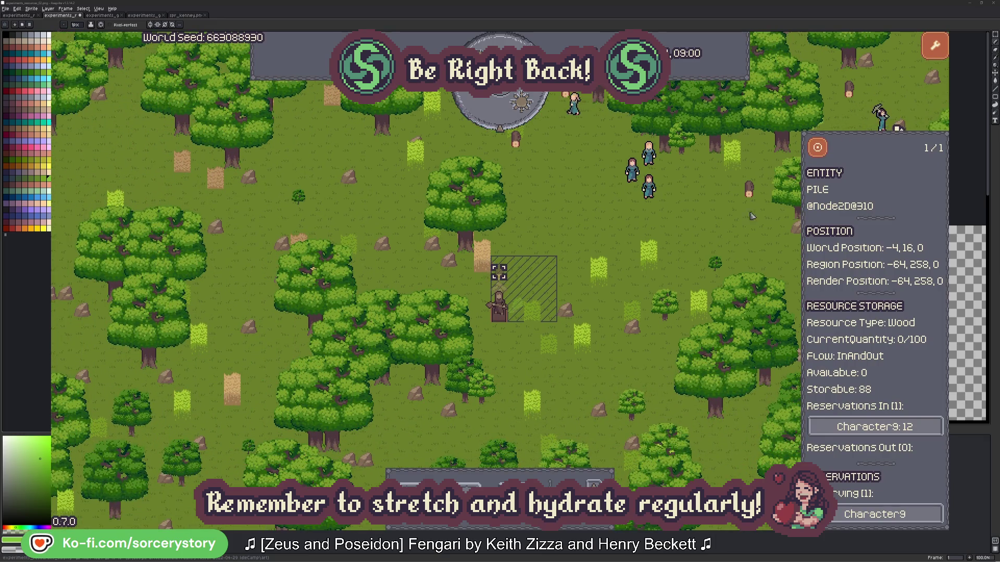
pyautogui.click(735, 228)
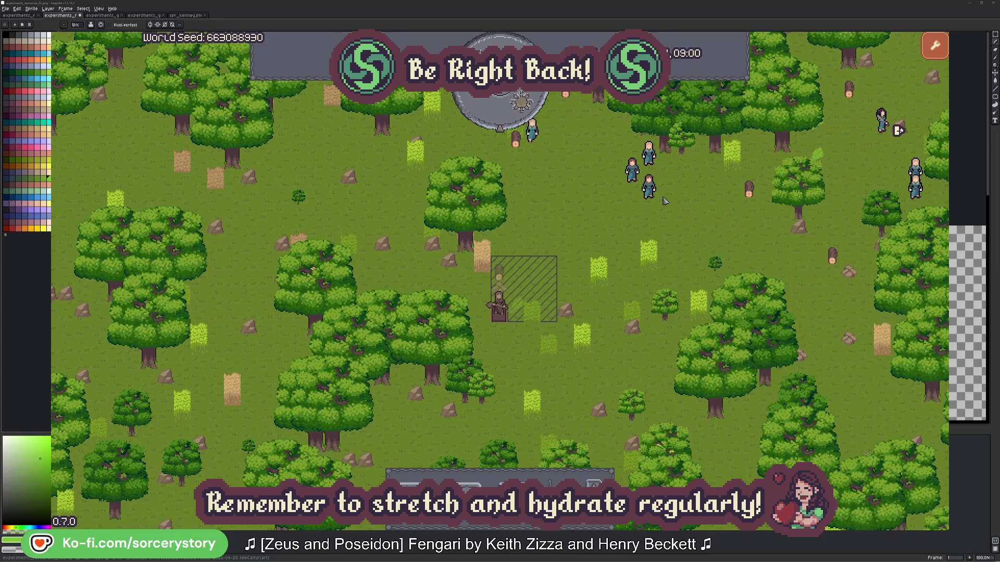
pyautogui.click(665, 201)
pyautogui.click(772, 243)
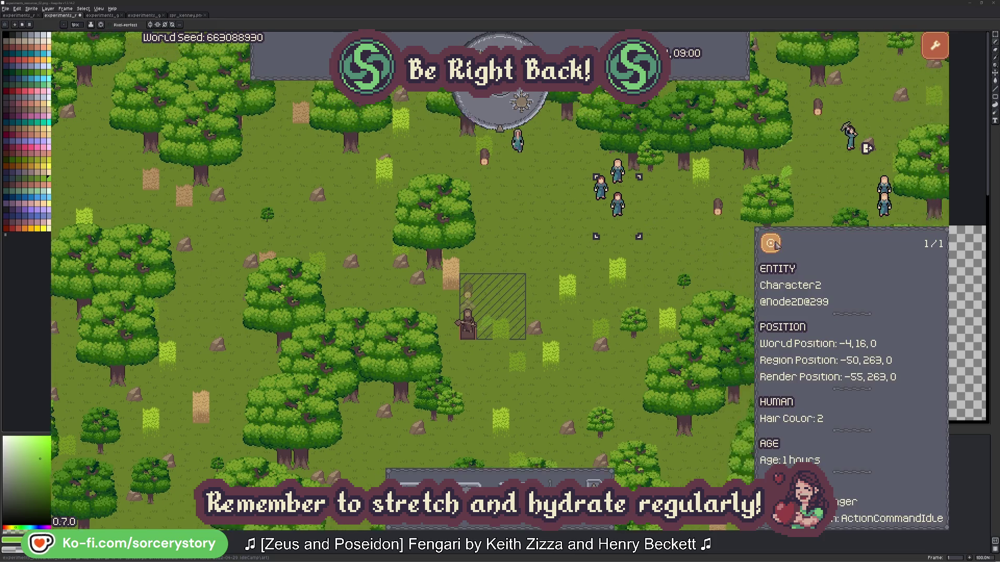
pyautogui.click(572, 302)
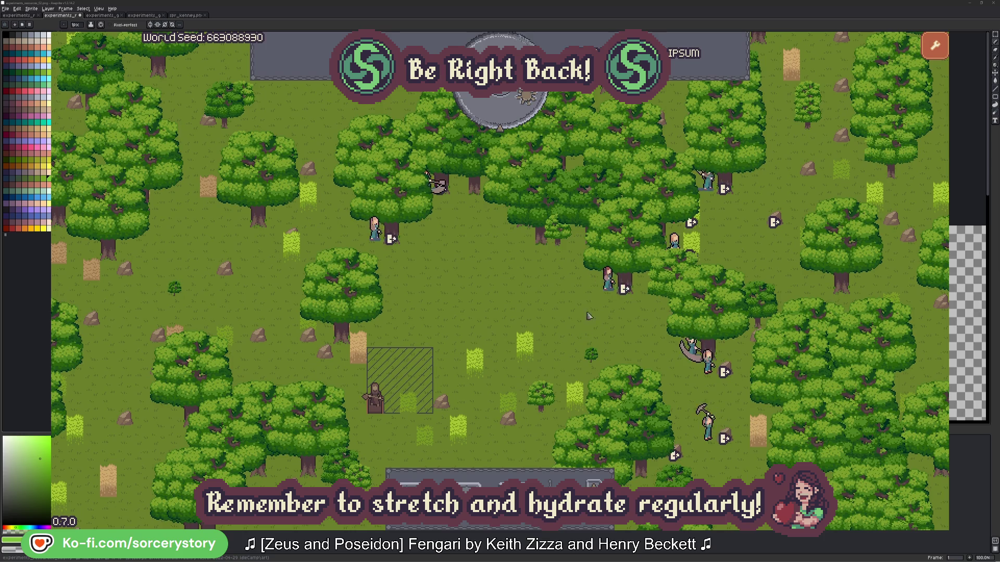
pyautogui.click(608, 281)
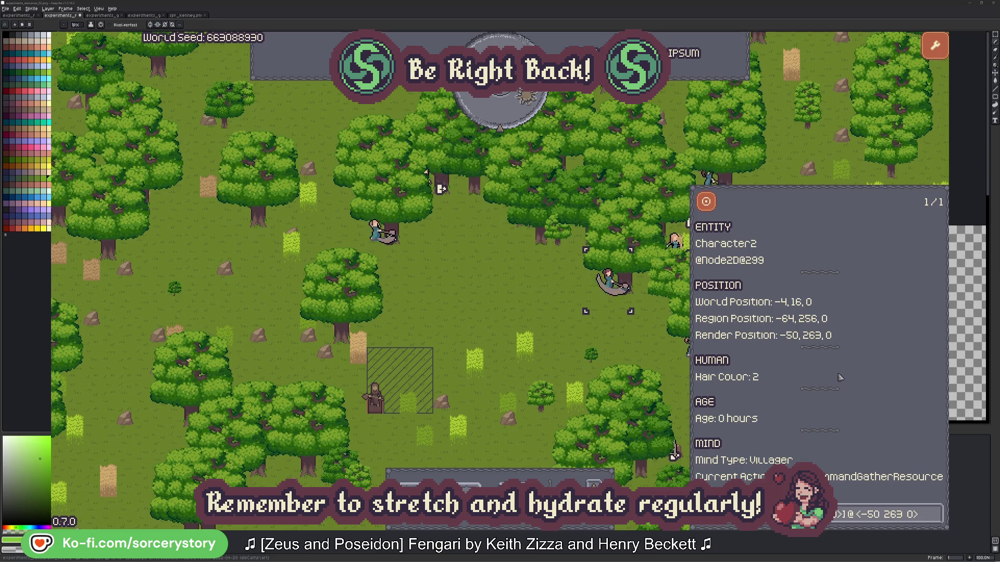
pyautogui.click(934, 514)
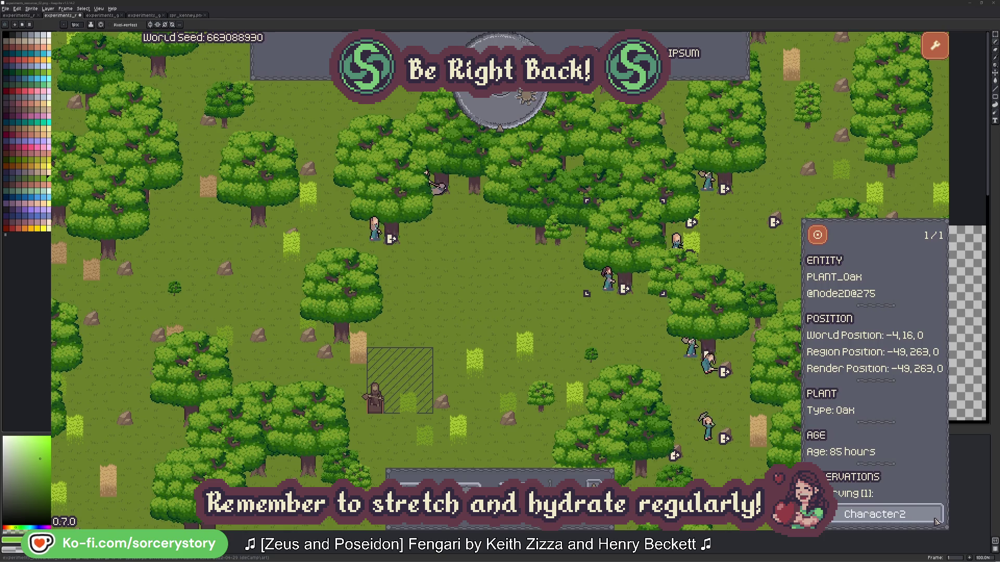
pyautogui.click(936, 521)
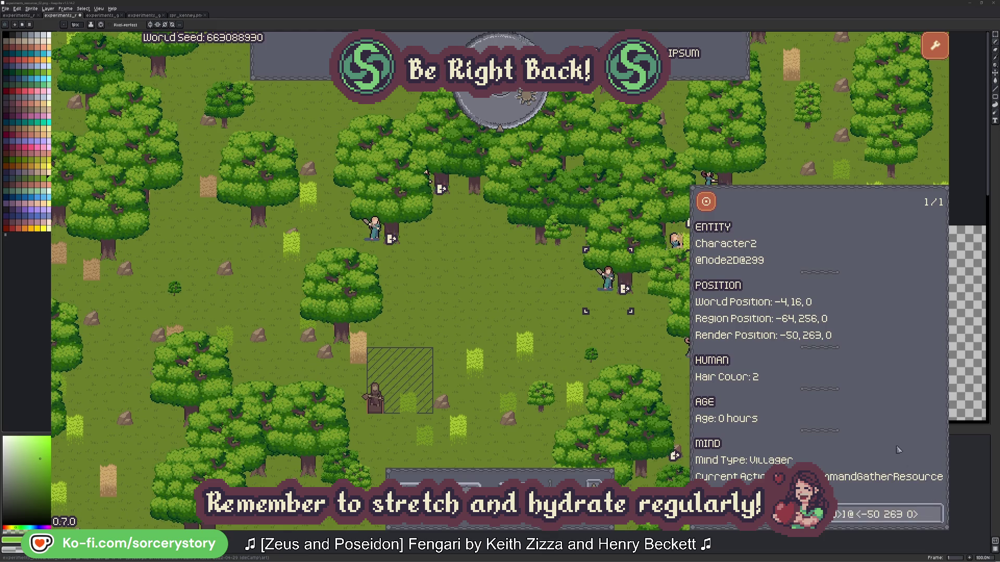
pyautogui.click(623, 344)
pyautogui.click(379, 239)
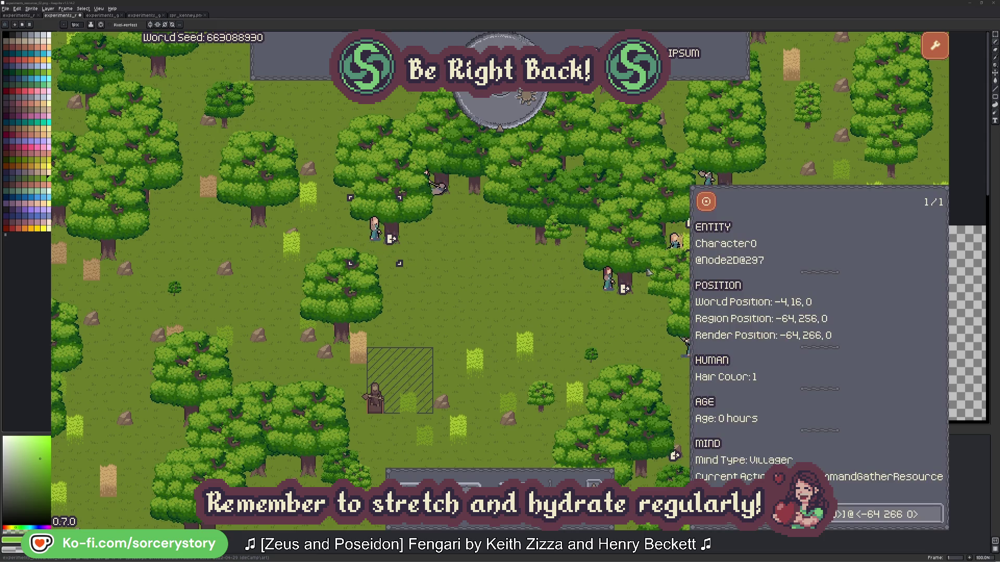
pyautogui.click(936, 513)
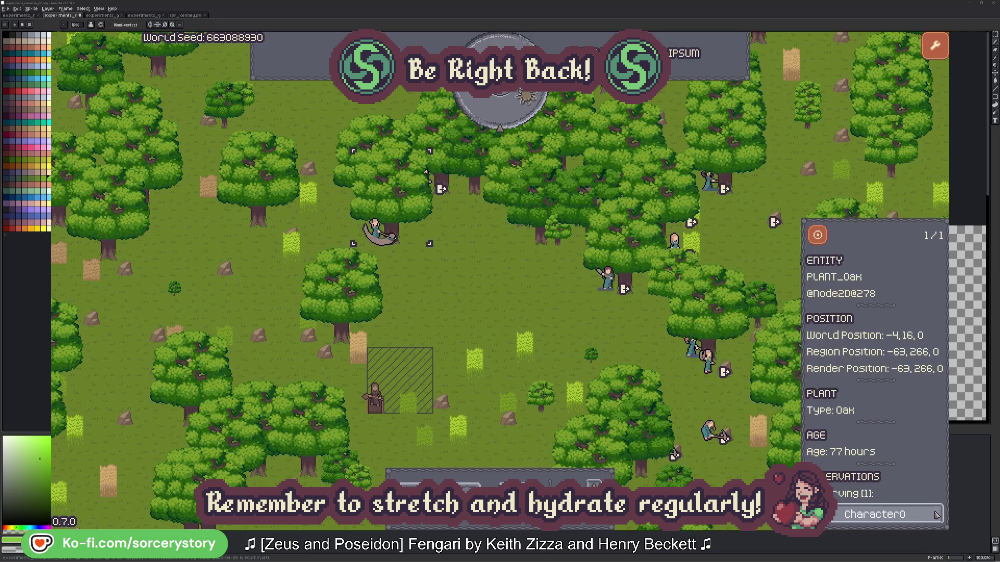
pyautogui.click(936, 515)
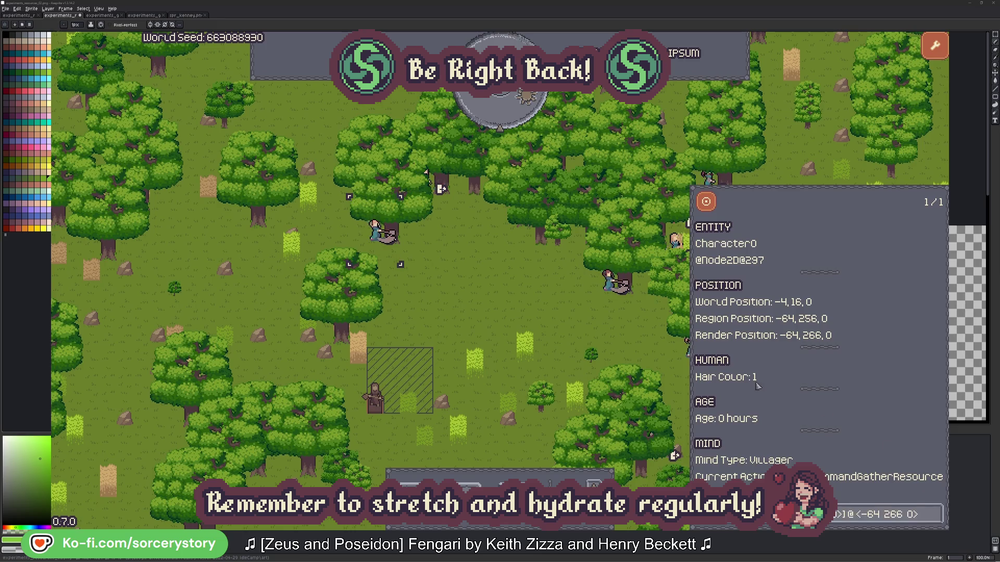
pyautogui.click(523, 314)
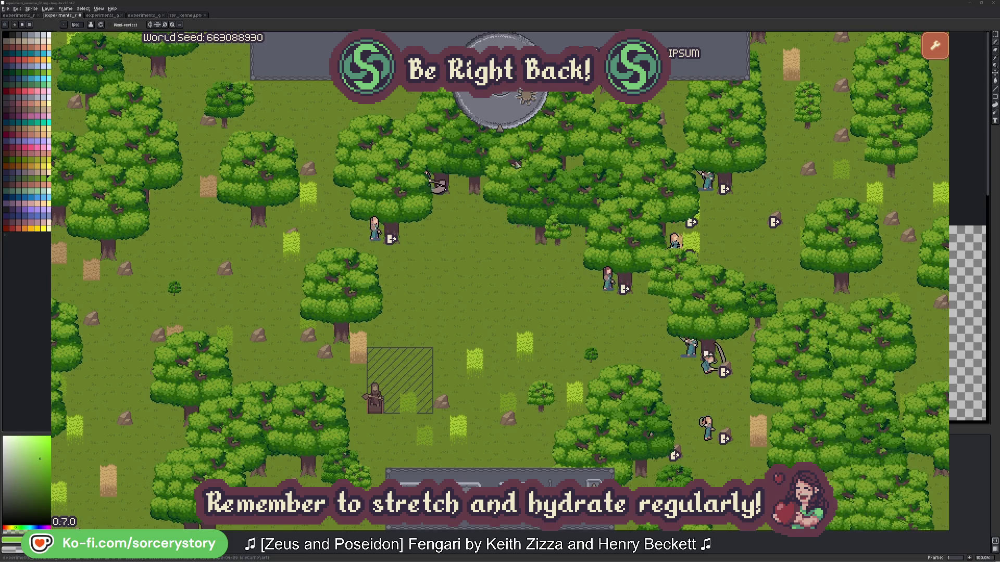
pyautogui.click(508, 116)
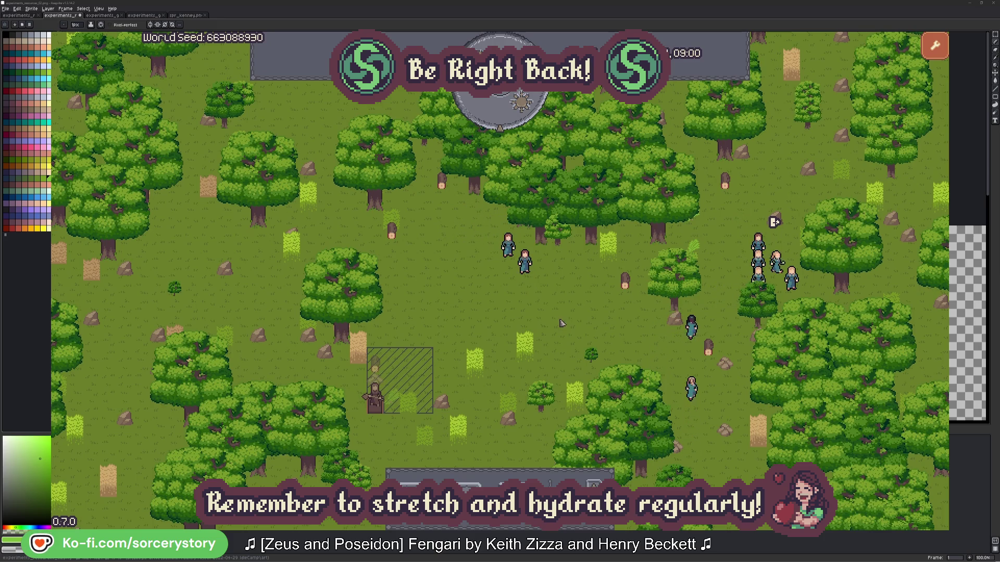
pyautogui.click(378, 368)
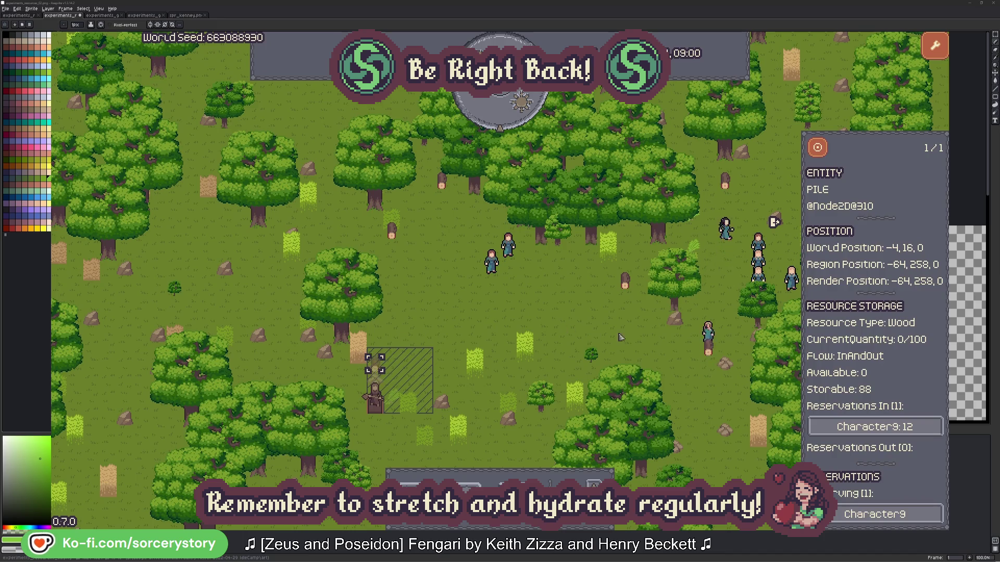
pyautogui.click(920, 428)
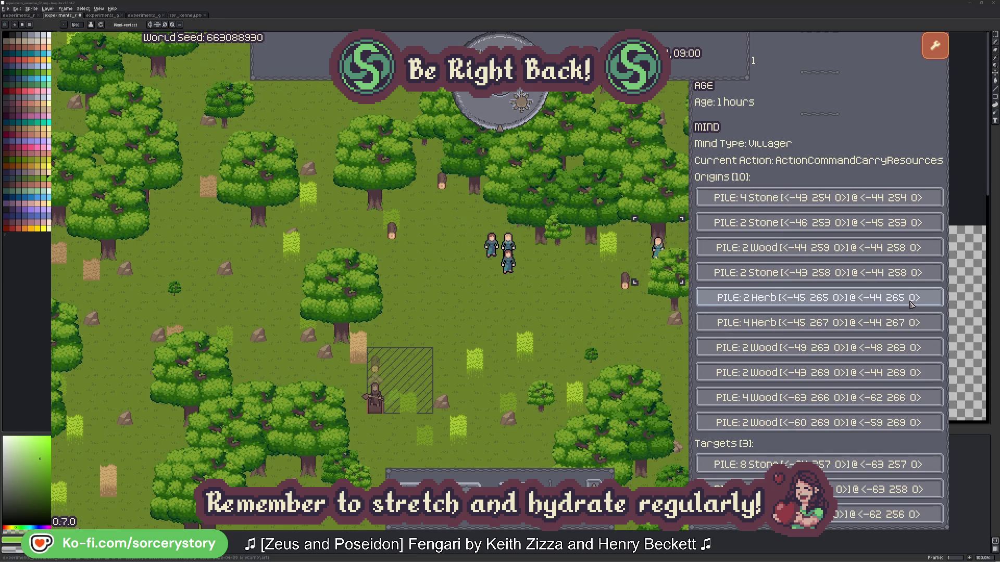
pyautogui.click(911, 305)
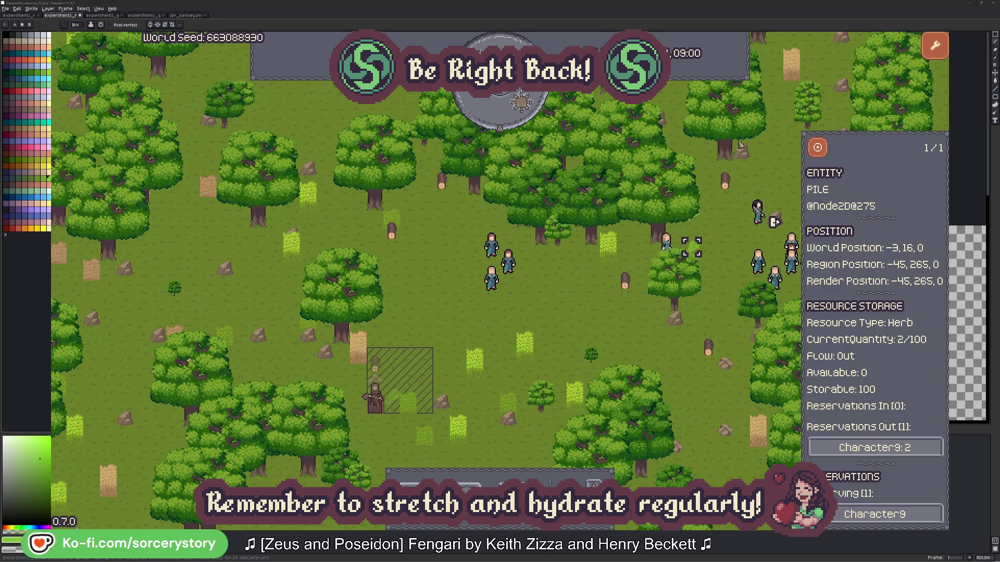
pyautogui.click(824, 153)
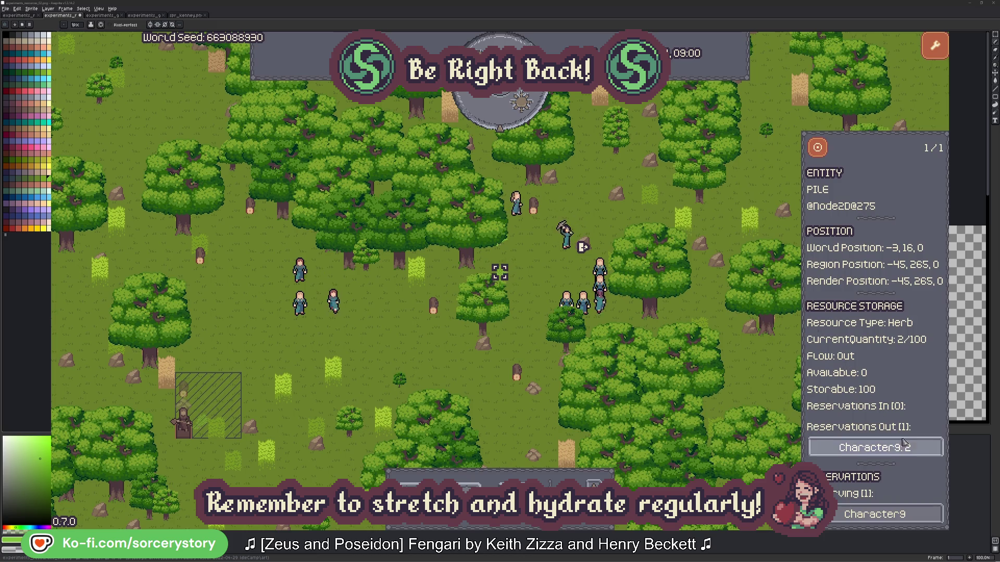
pyautogui.click(903, 446)
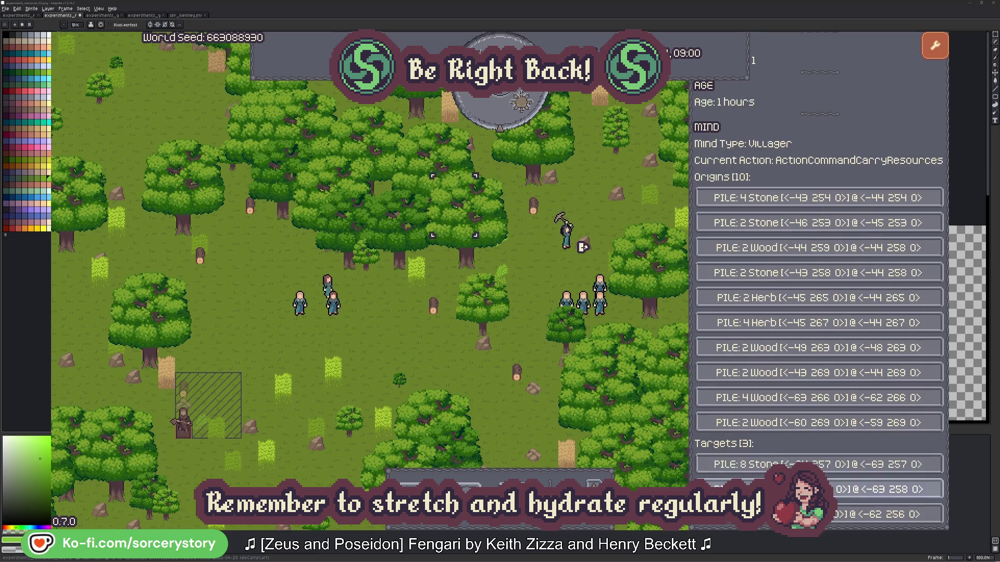
pyautogui.click(859, 489)
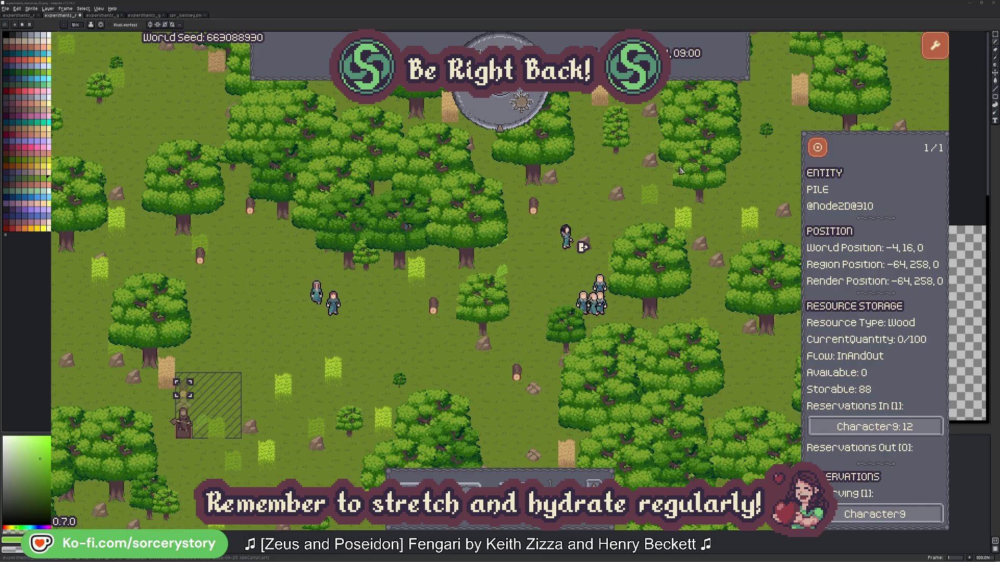
pyautogui.click(817, 149)
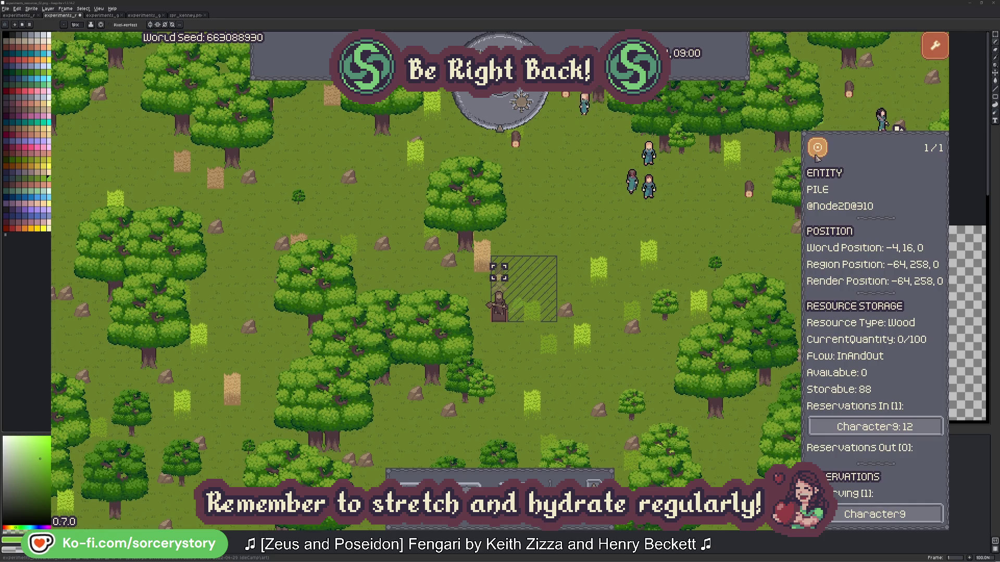
pyautogui.click(736, 229)
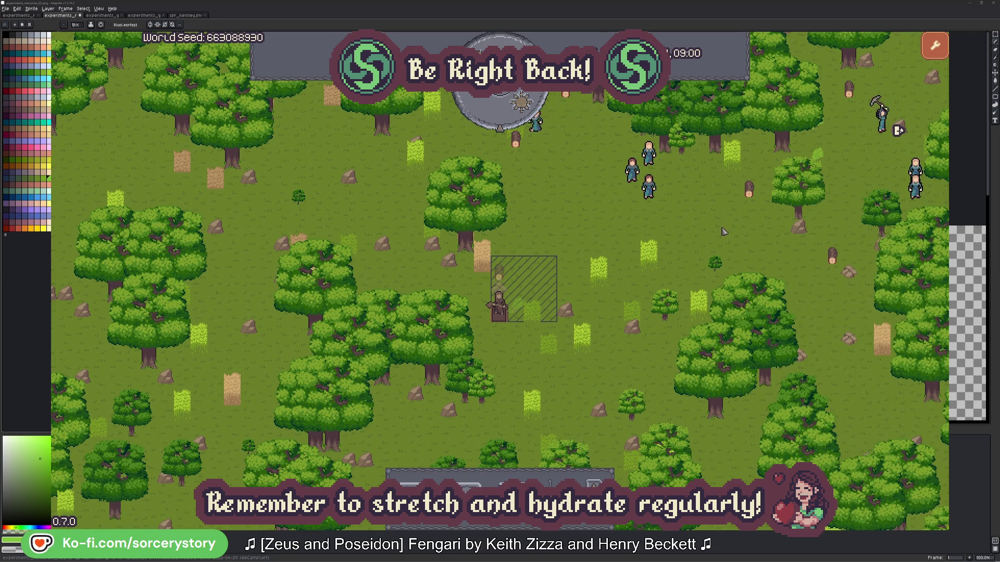
pyautogui.click(654, 193)
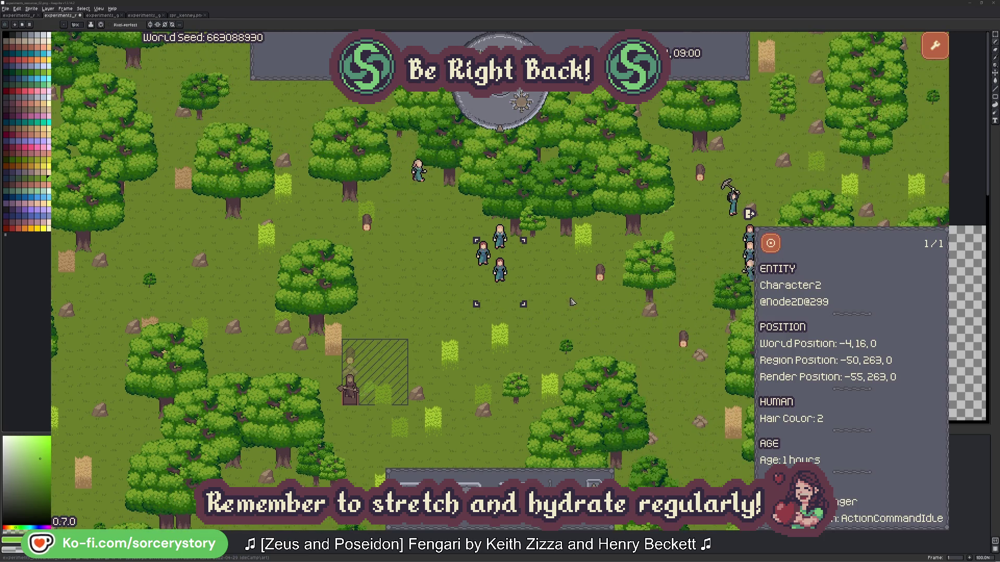
pyautogui.click(573, 301)
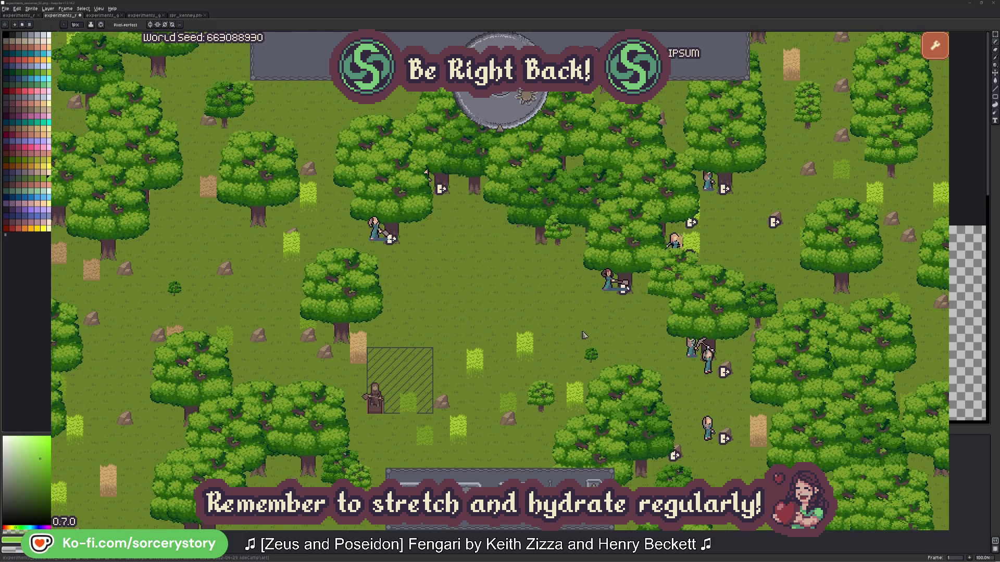
# Step: Check Character2's target oak and close its info panel
pyautogui.click(609, 282)
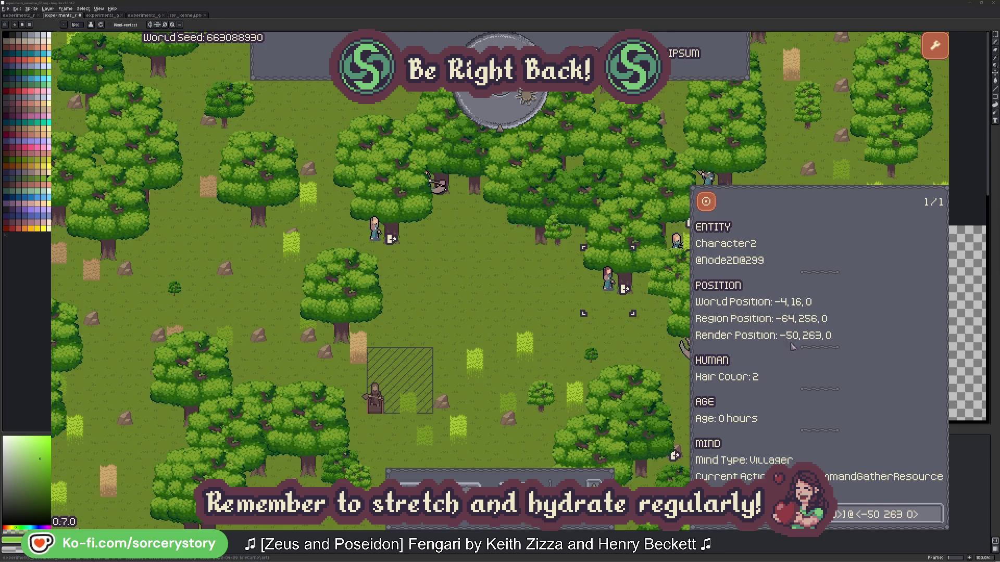
pyautogui.click(938, 521)
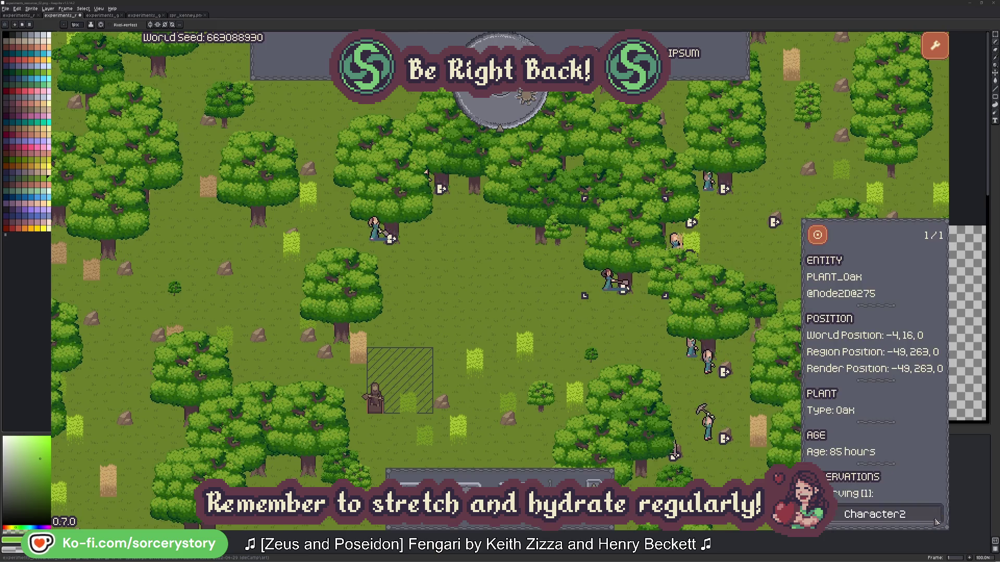
pyautogui.click(937, 521)
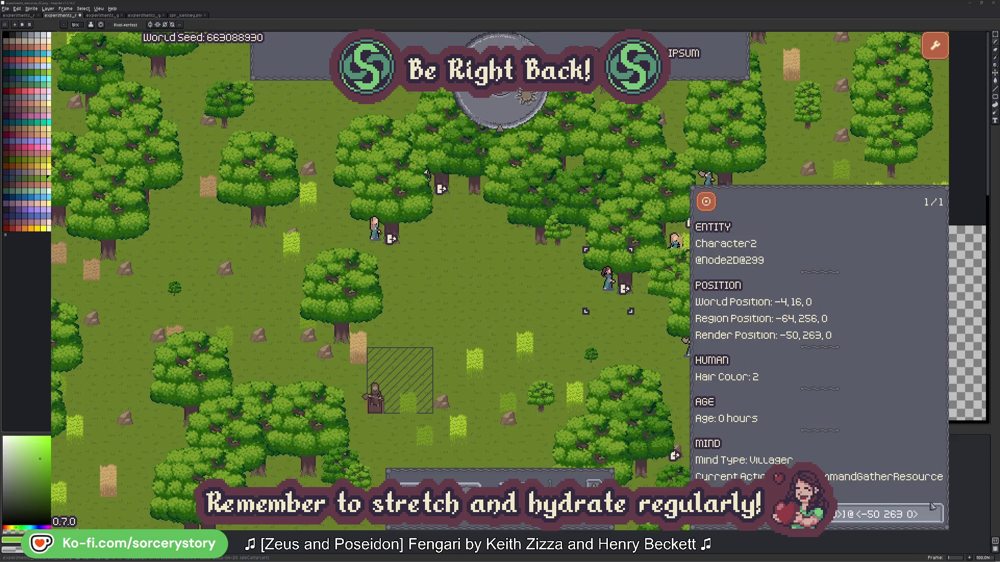
pyautogui.click(625, 347)
# Step: Check the oak Character0 targets, close its panel and pass one game hour
pyautogui.click(375, 230)
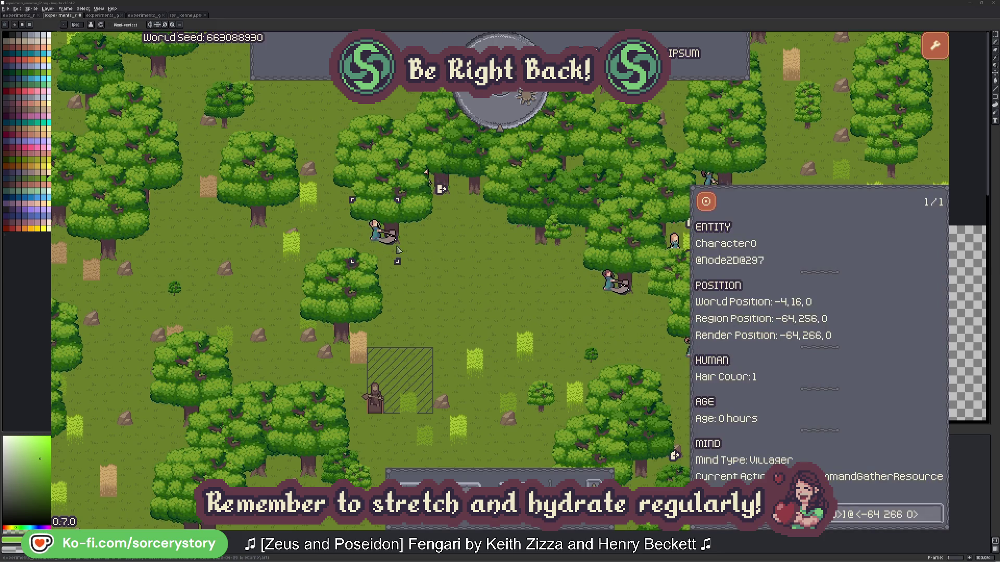
pyautogui.click(936, 513)
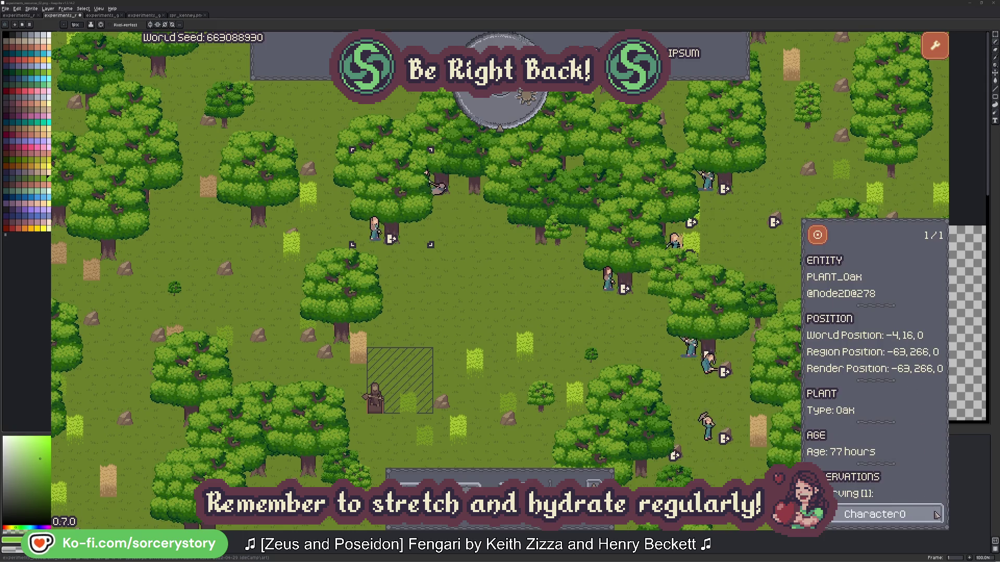
pyautogui.click(935, 513)
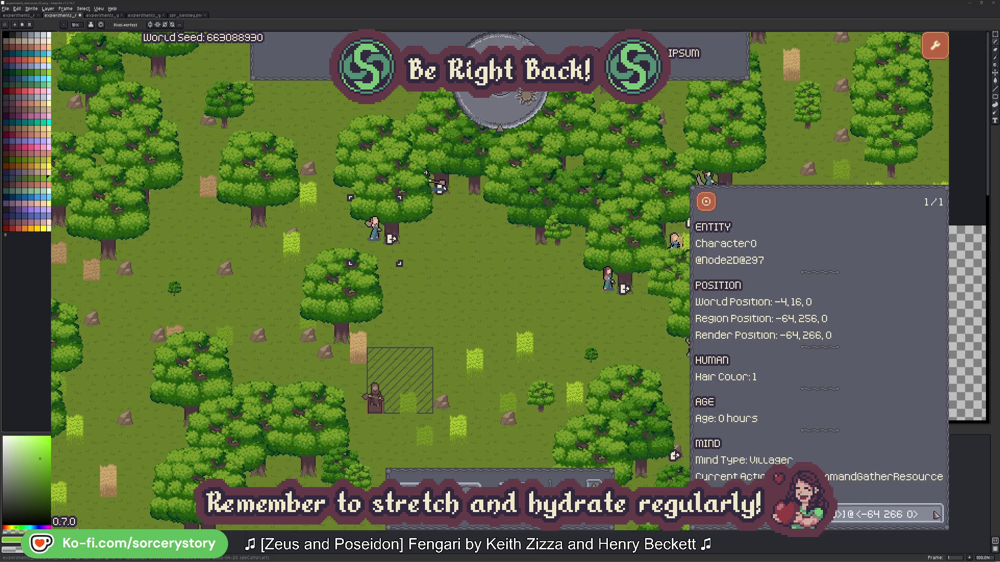
pyautogui.click(522, 314)
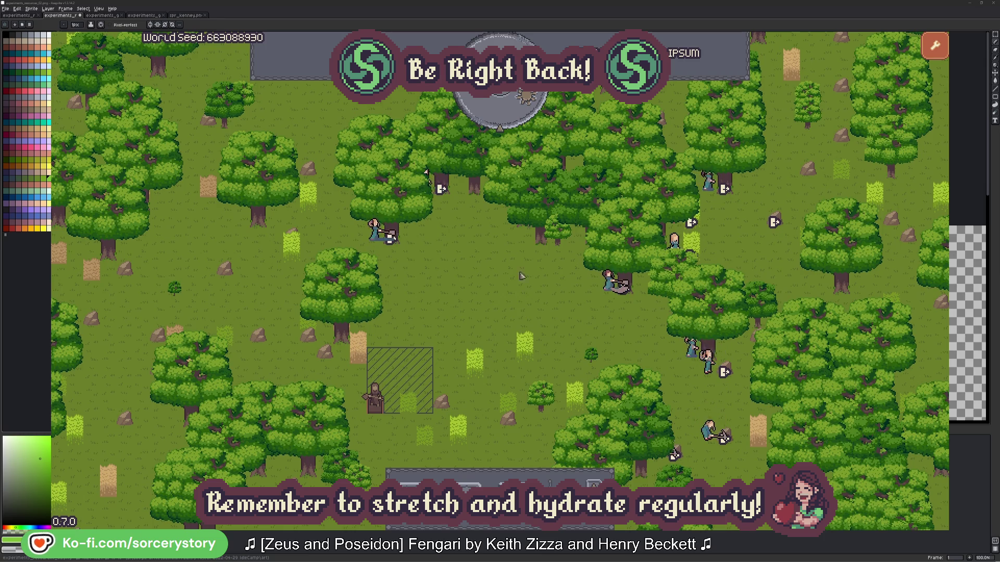
pyautogui.click(508, 117)
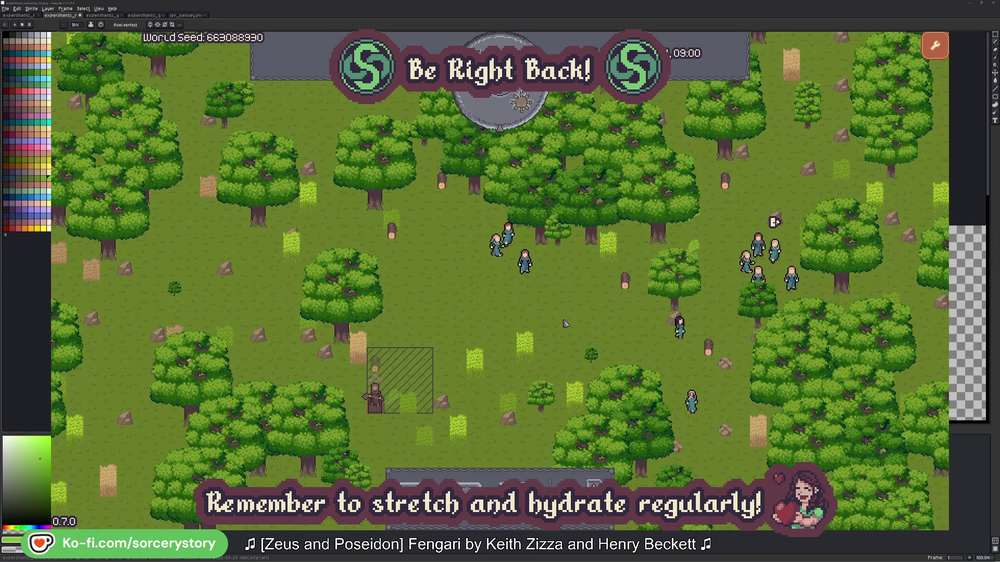
# Step: Trace the hatched-area wood pile through its villager, the 2 Herb pile, Character9 and the wood pile
pyautogui.click(376, 364)
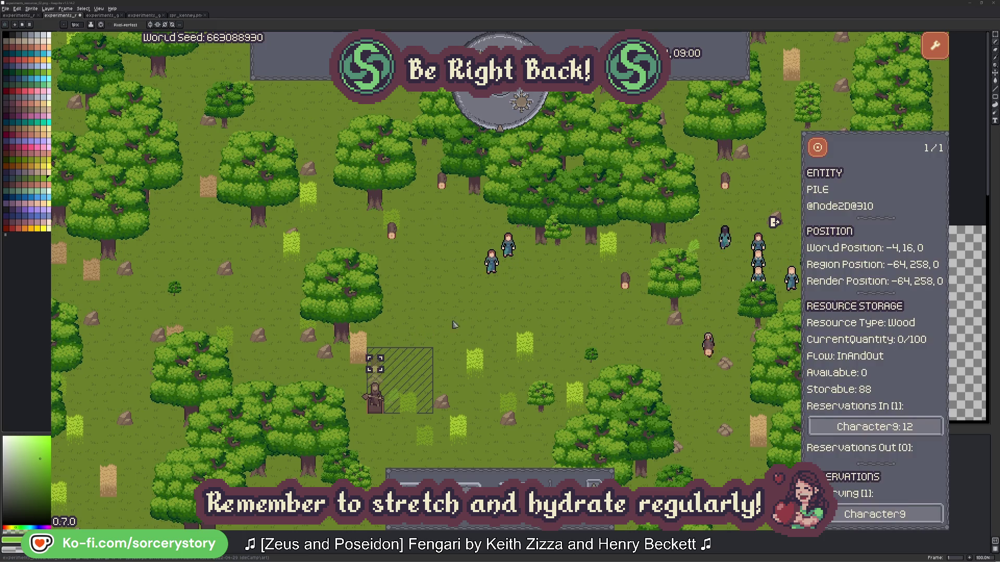
pyautogui.click(908, 427)
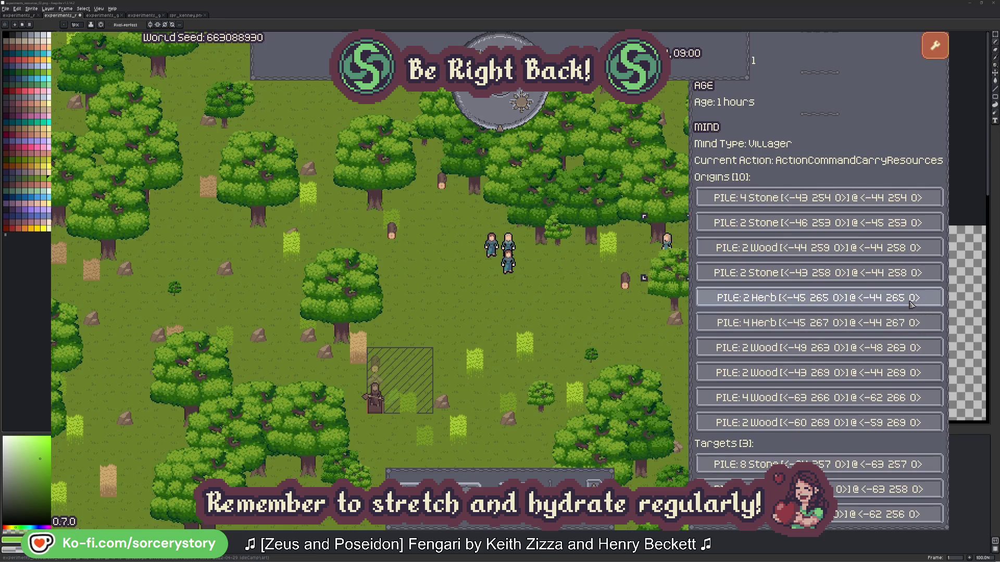
pyautogui.click(911, 299)
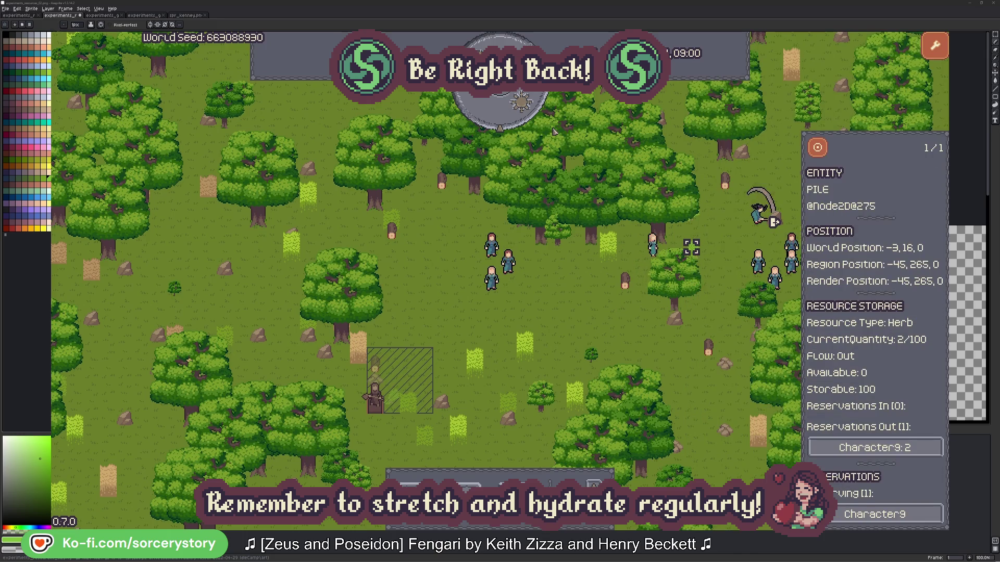
pyautogui.click(818, 148)
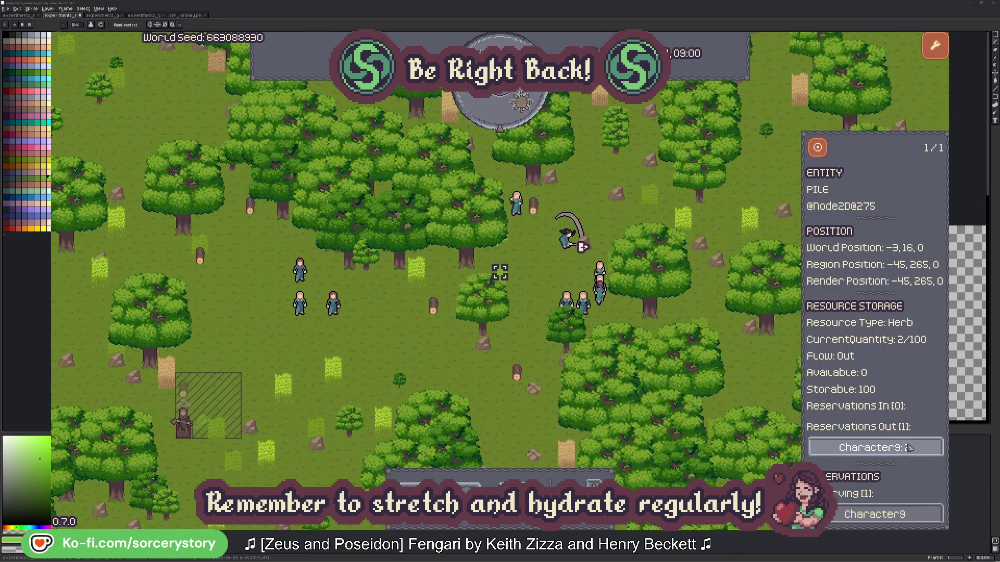
pyautogui.click(900, 450)
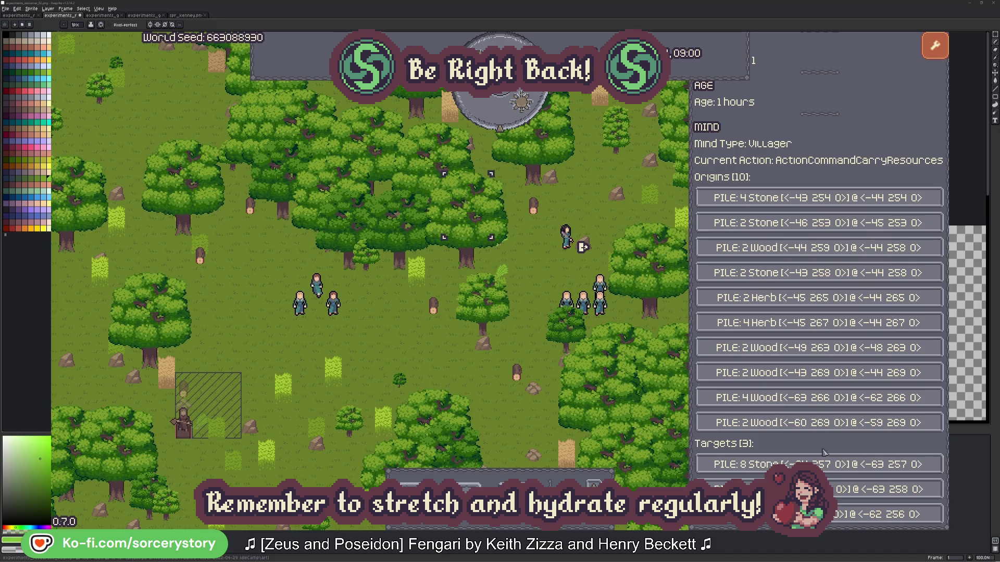
pyautogui.click(895, 489)
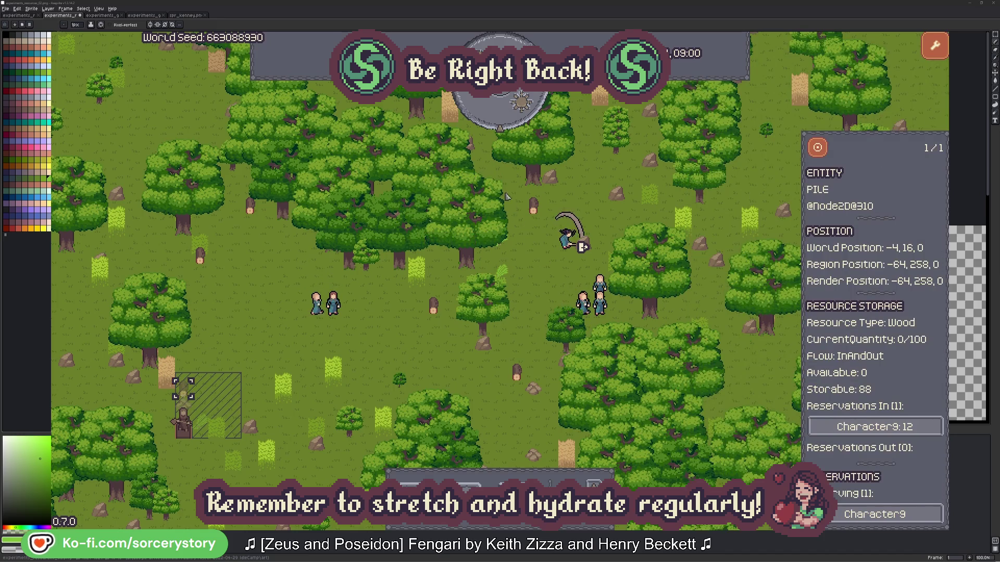
pyautogui.click(817, 149)
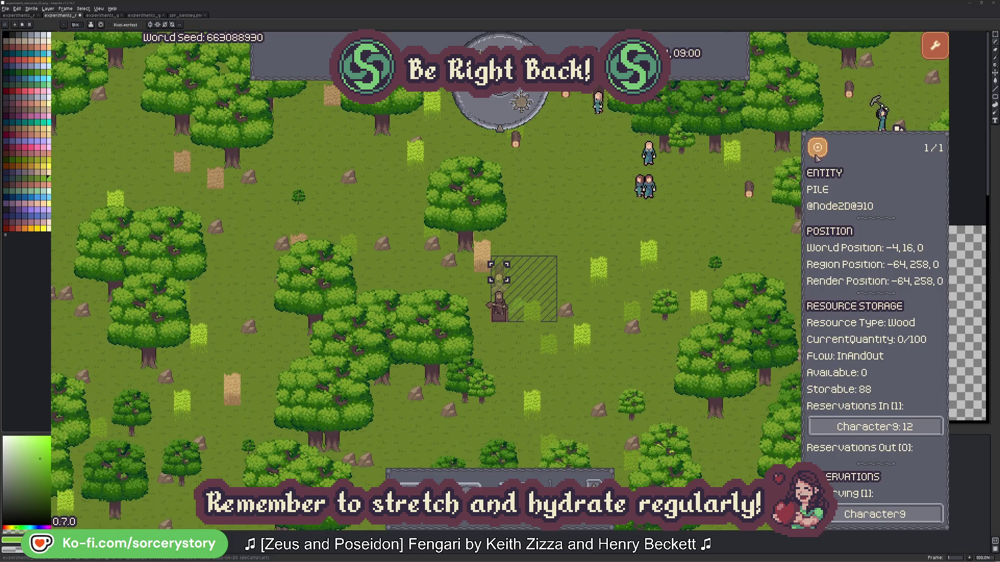
pyautogui.click(730, 231)
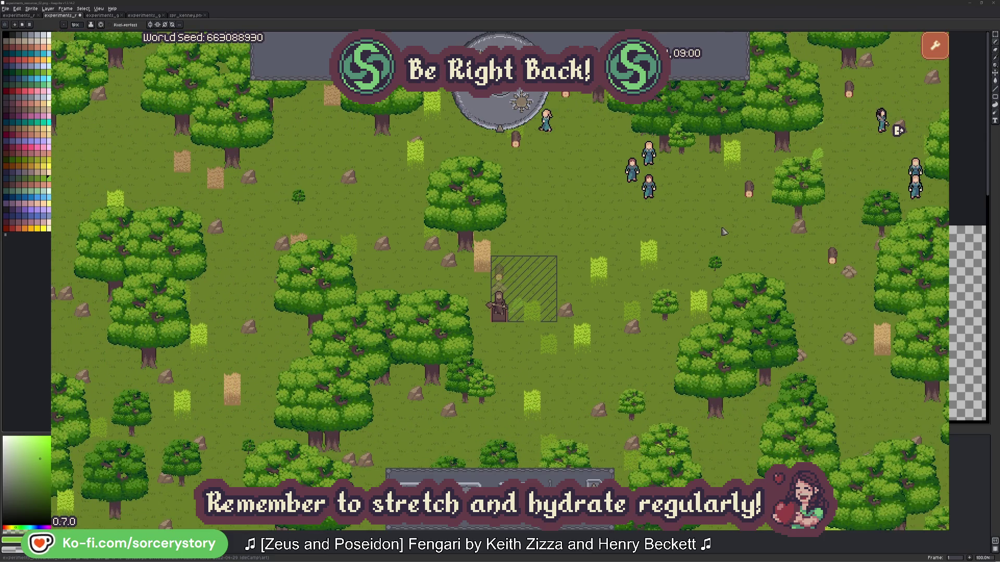
# Step: Re-inspect Character2 and the oak tree it targets, then close its panel
pyautogui.click(651, 190)
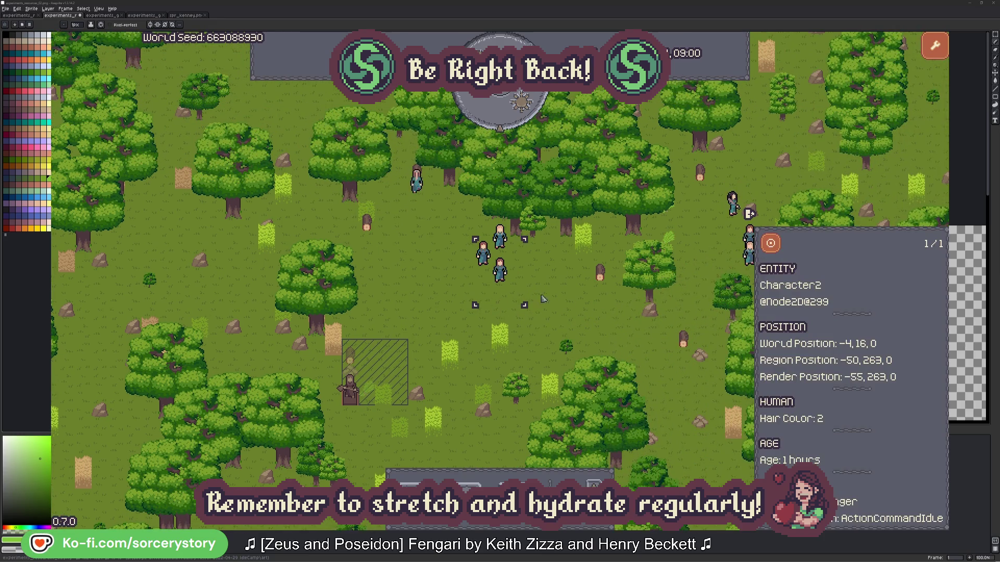
pyautogui.click(572, 302)
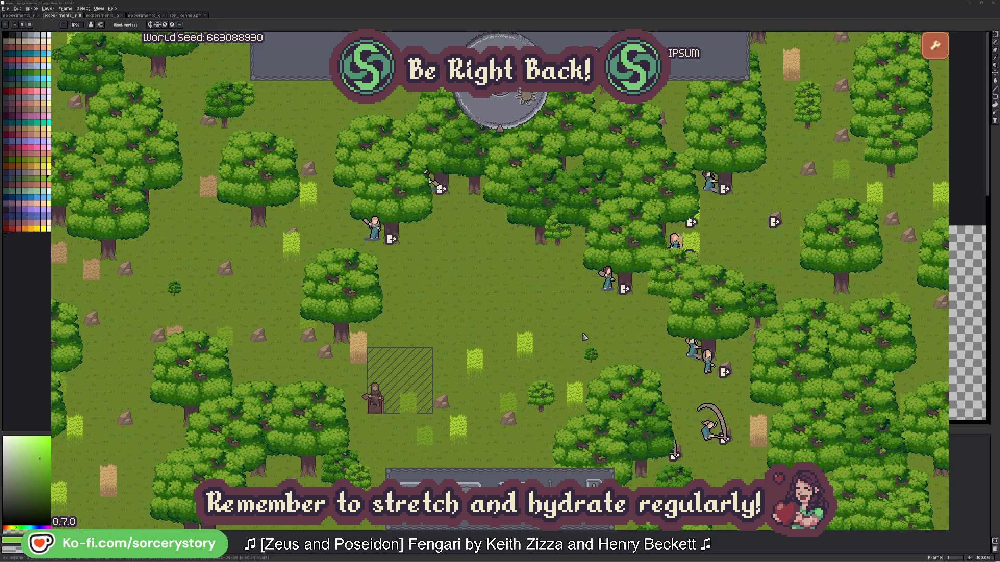
pyautogui.click(607, 278)
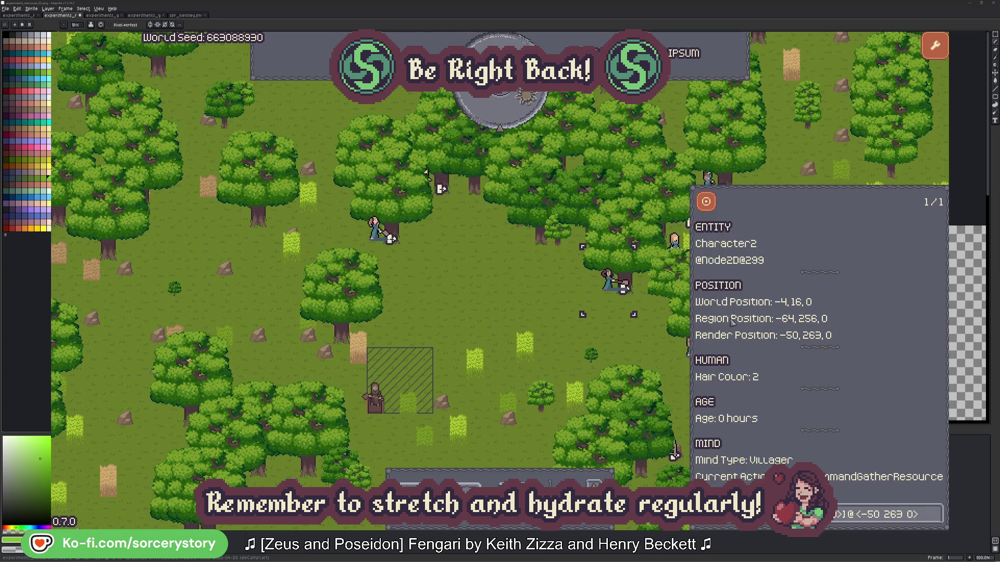
pyautogui.click(936, 520)
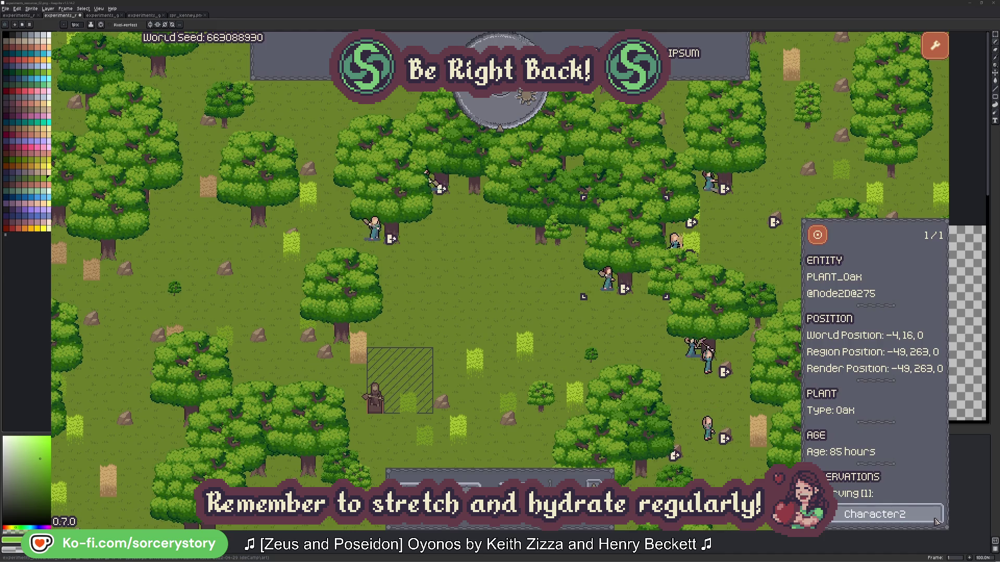
pyautogui.click(934, 519)
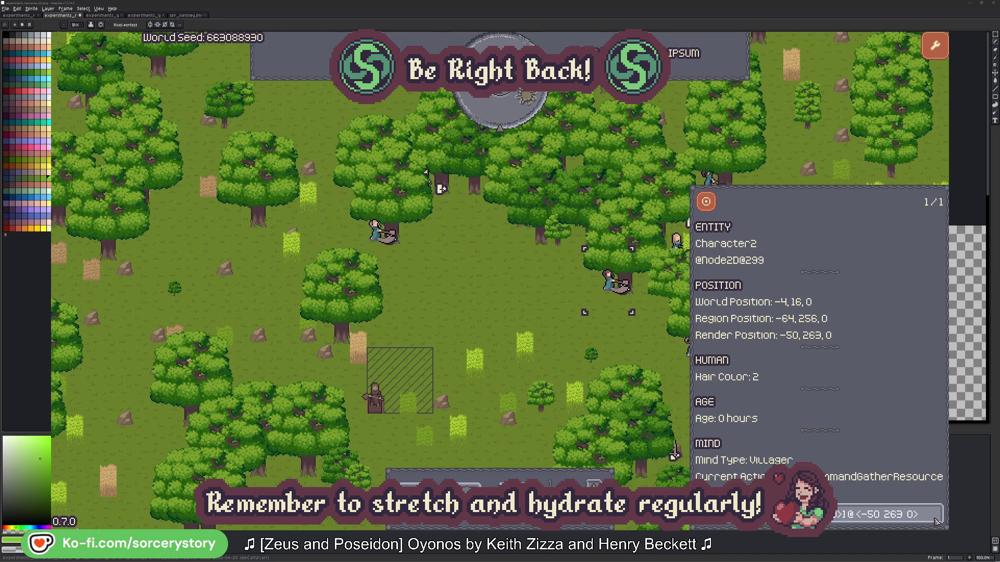
pyautogui.click(625, 347)
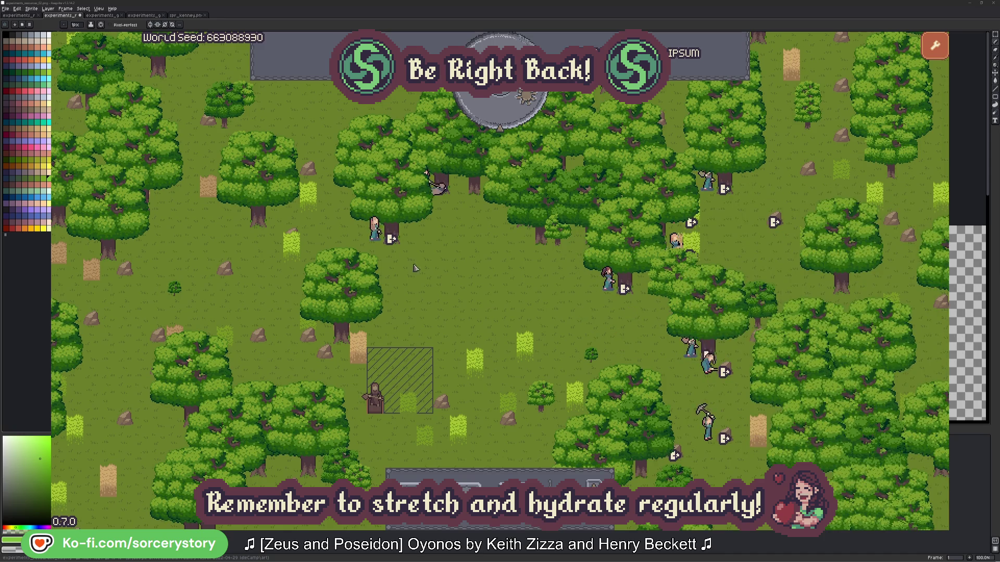
# Step: Check Character0's target oak again, close its panel and pass another hour
pyautogui.click(374, 229)
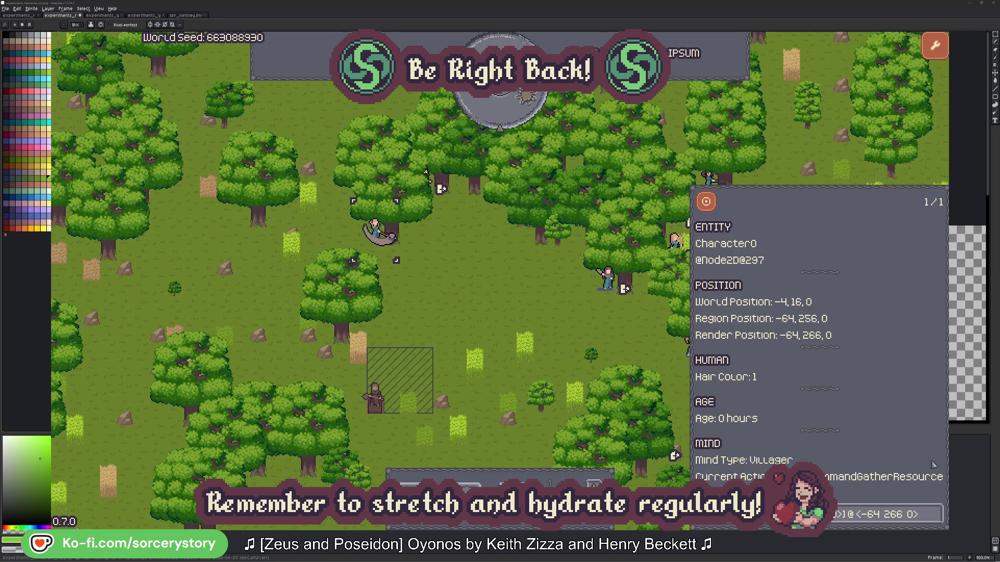
pyautogui.click(936, 514)
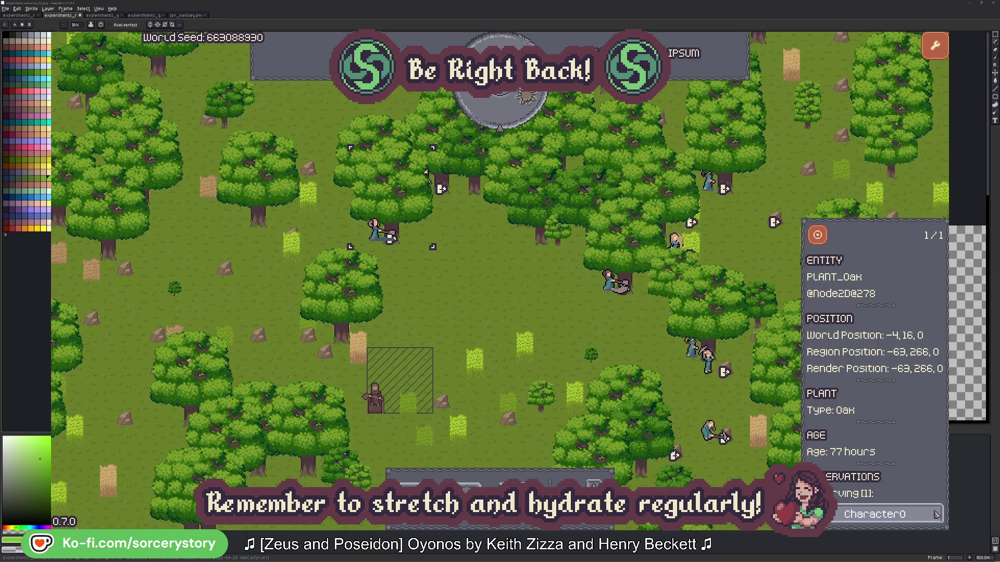
pyautogui.click(936, 513)
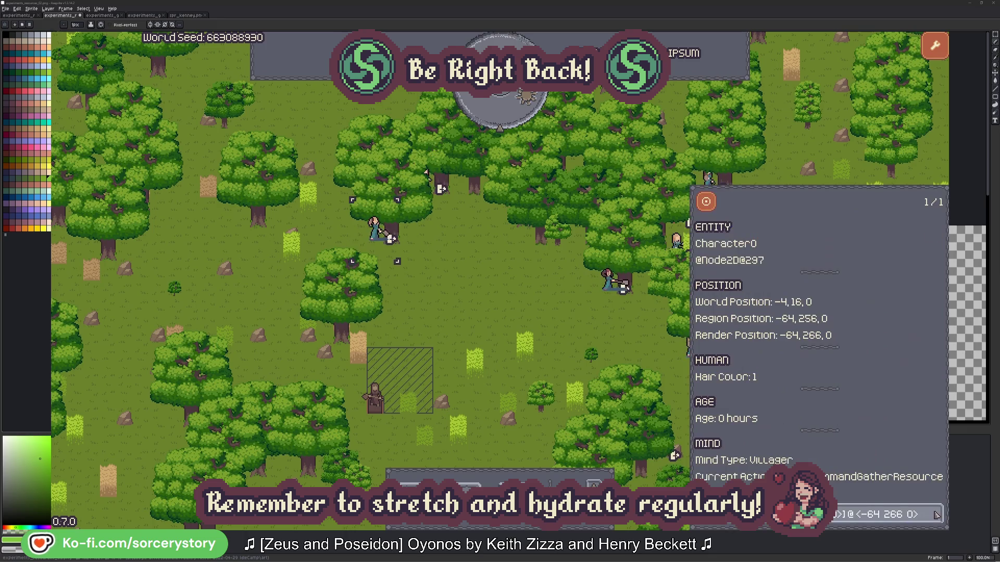
pyautogui.click(523, 313)
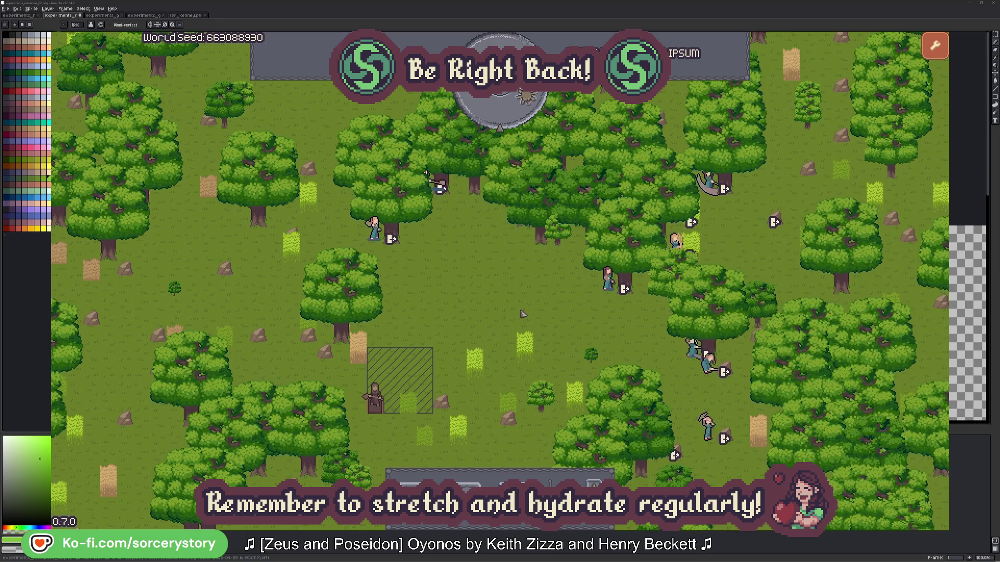
pyautogui.click(508, 116)
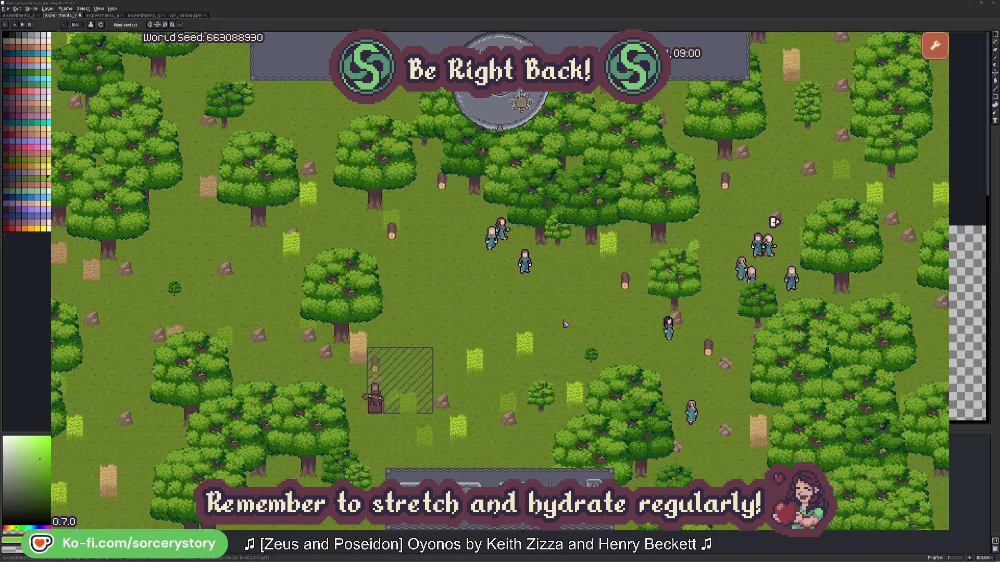
# Step: Follow the wood pile to Character9, its 2 Herb origin pile and the lower-left wood pile
pyautogui.click(379, 366)
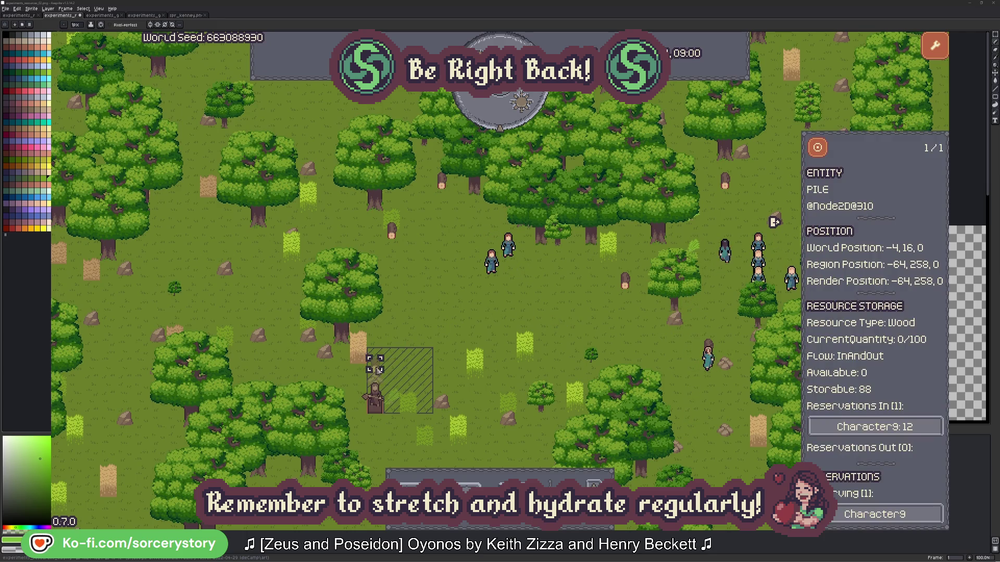
pyautogui.click(919, 428)
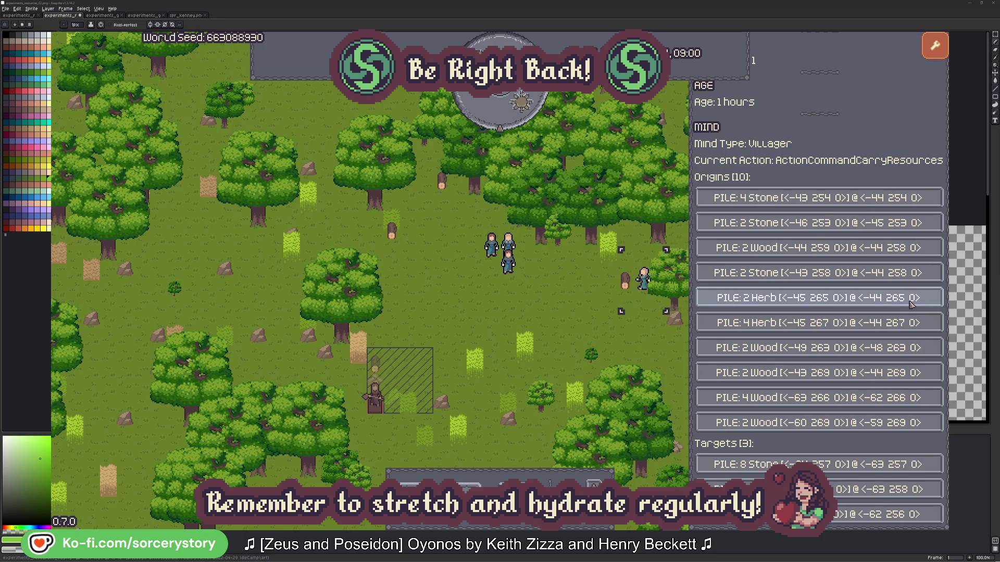
pyautogui.click(911, 302)
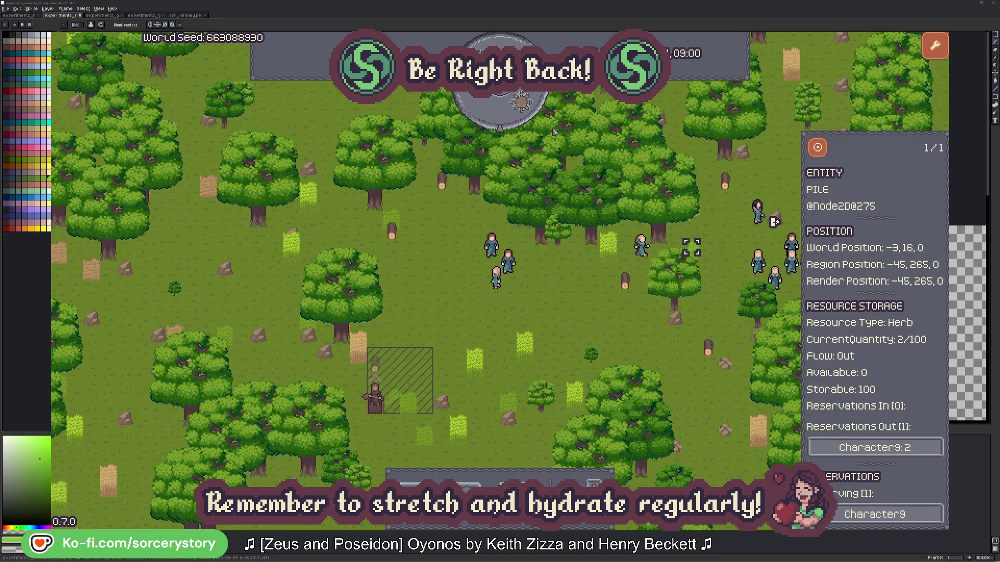
pyautogui.click(822, 151)
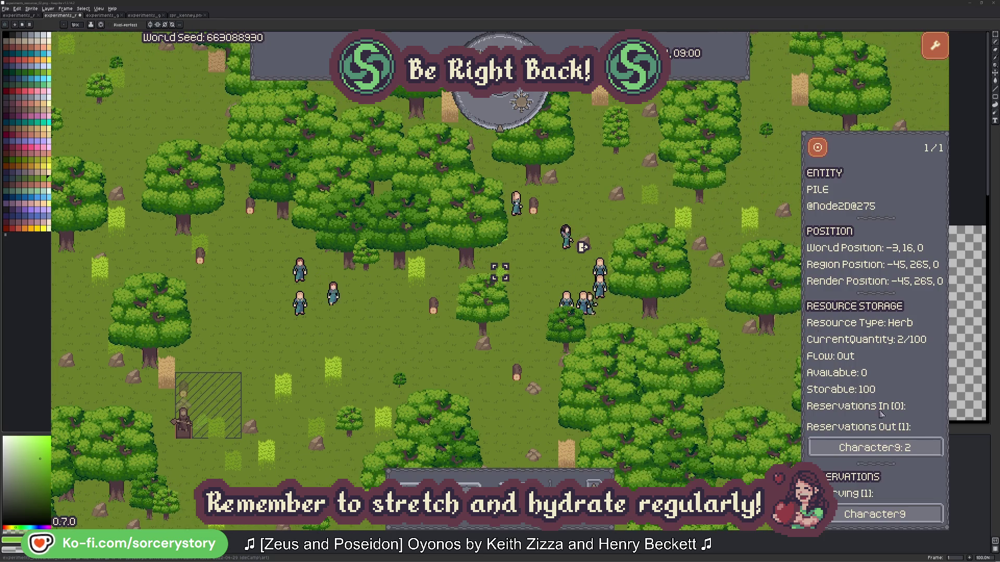
pyautogui.click(875, 448)
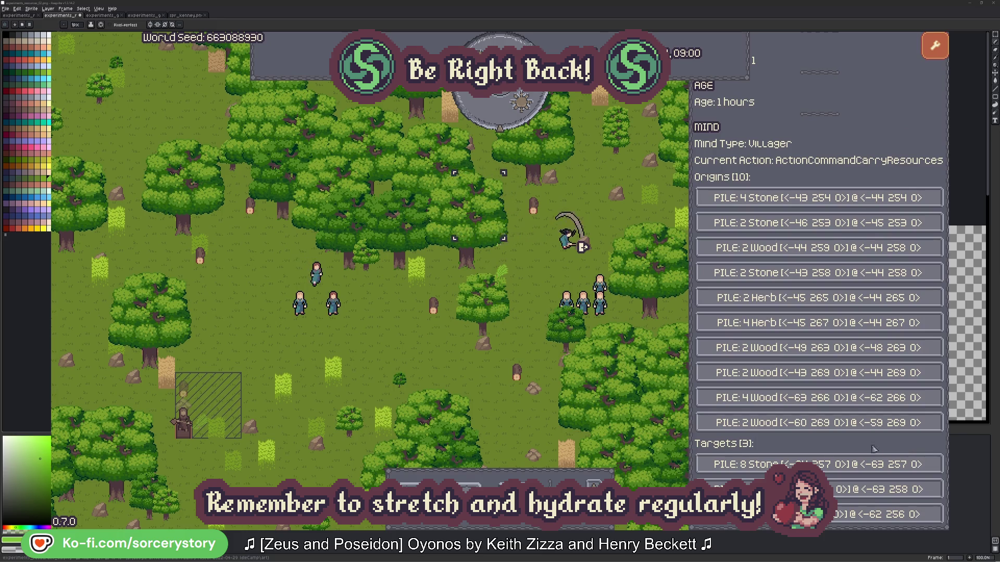
pyautogui.click(880, 490)
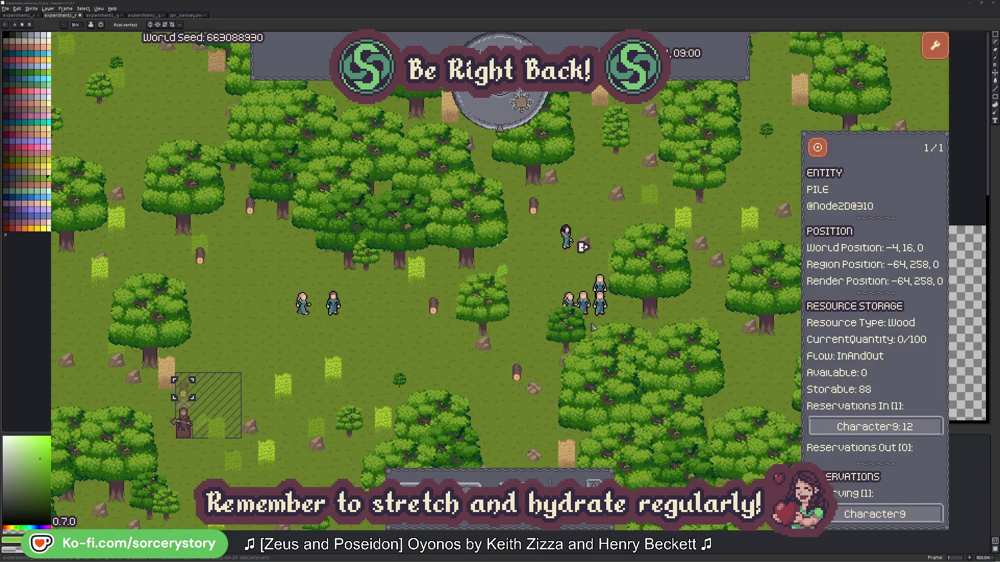
pyautogui.click(816, 149)
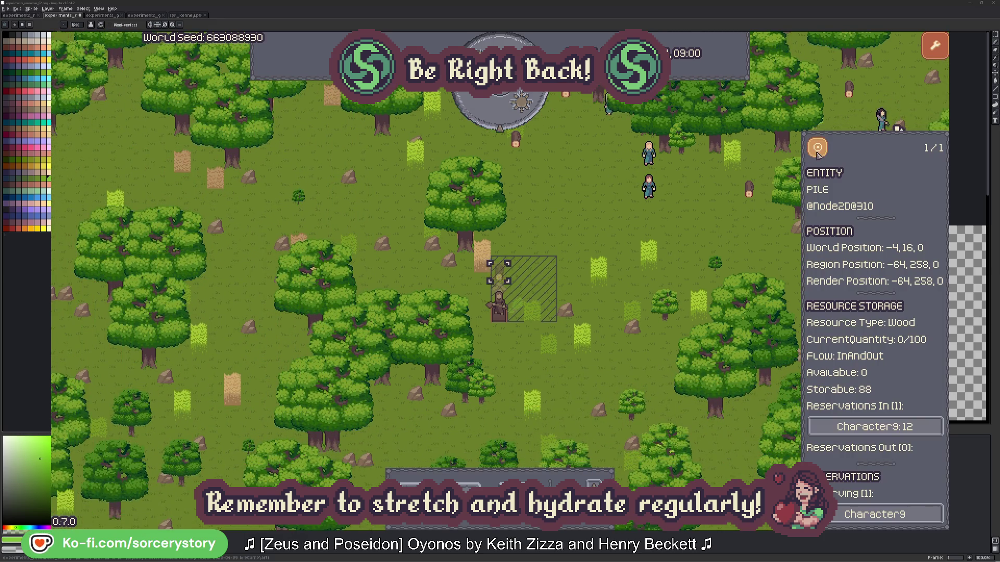
pyautogui.click(724, 231)
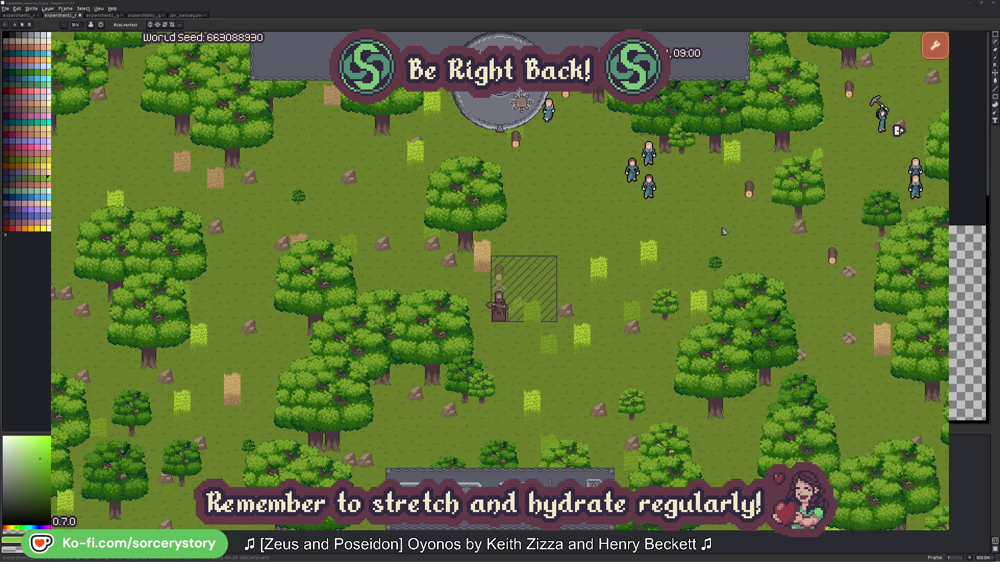
# Step: Centre on the villager group and check the oak Character2 is working on
pyautogui.click(648, 185)
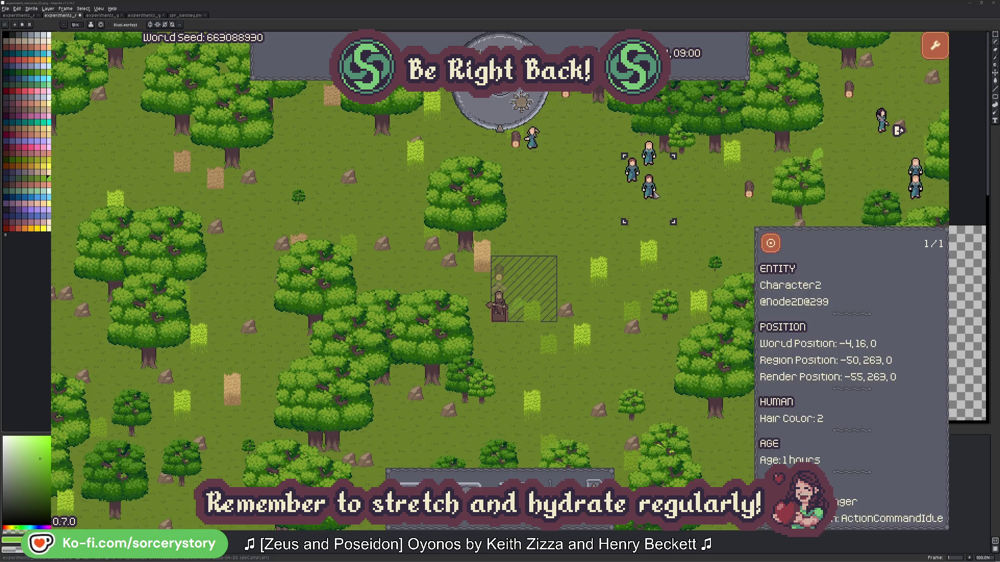
pyautogui.click(770, 241)
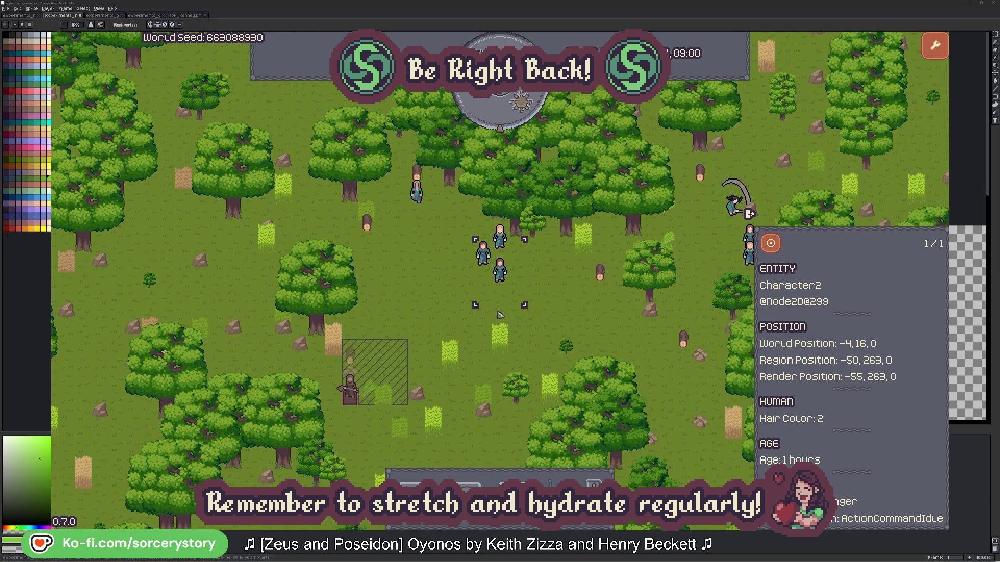
pyautogui.click(571, 301)
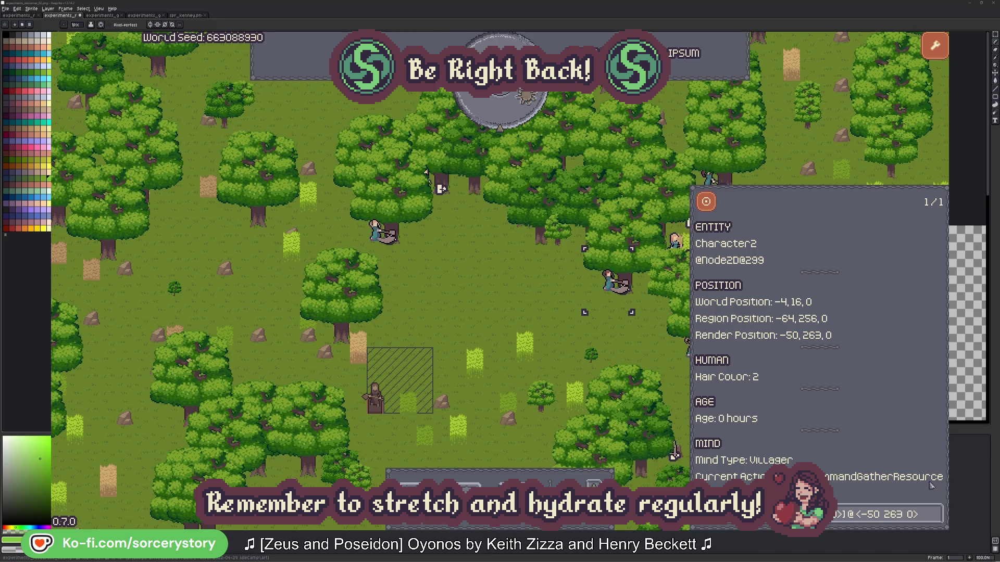
pyautogui.click(936, 521)
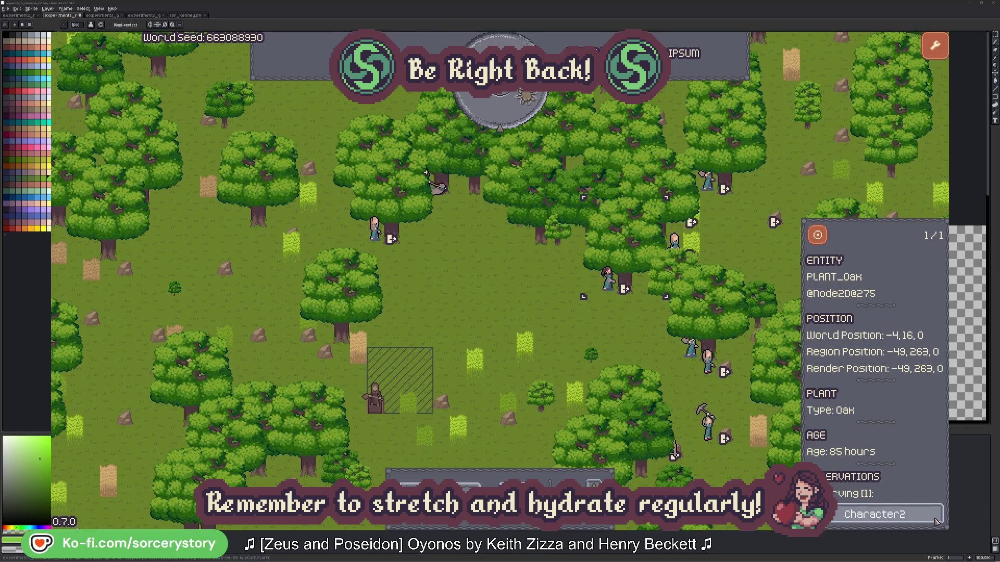
pyautogui.click(936, 521)
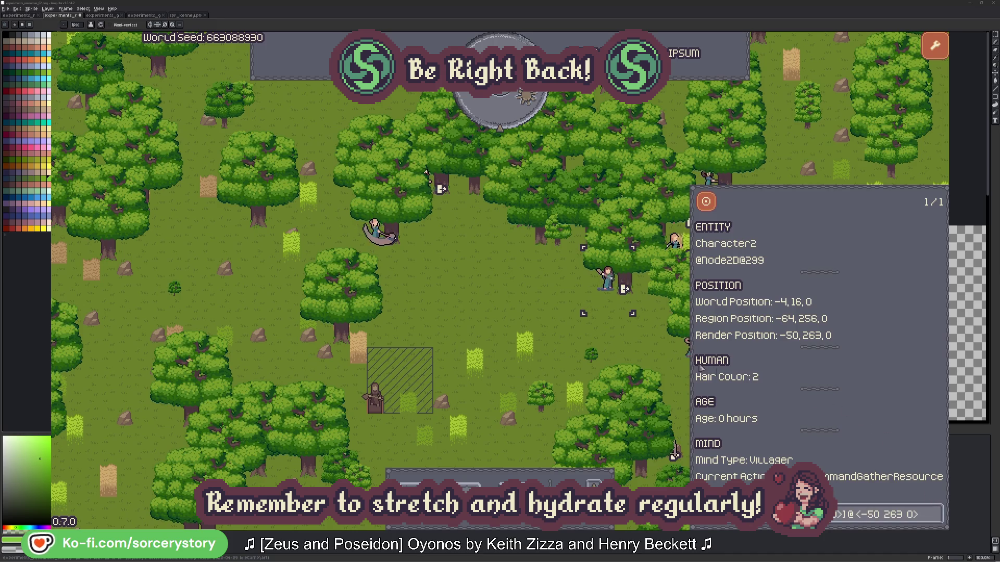
pyautogui.click(623, 345)
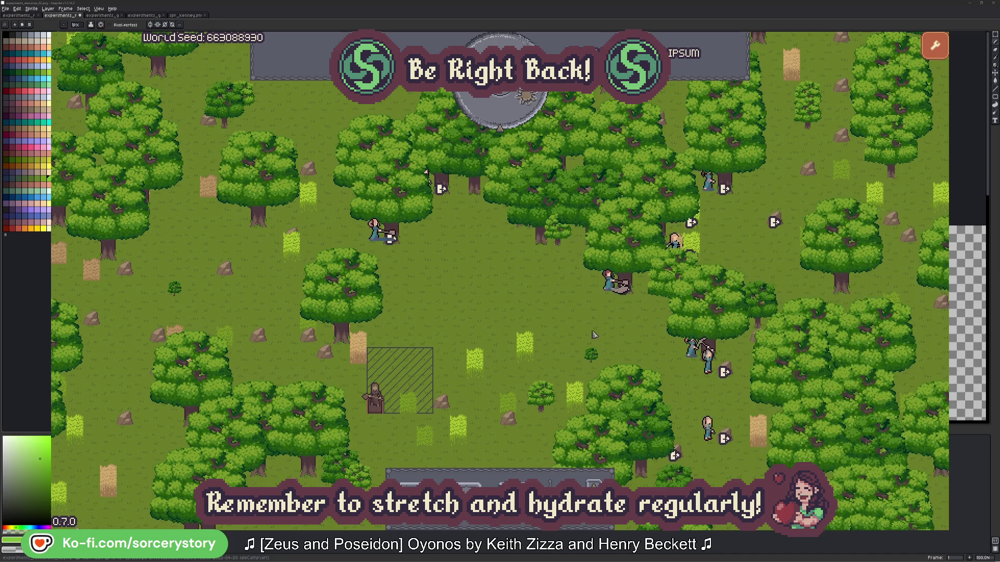
# Step: Check the oak Character0 has reserved, close its details and pass one hour
pyautogui.click(387, 252)
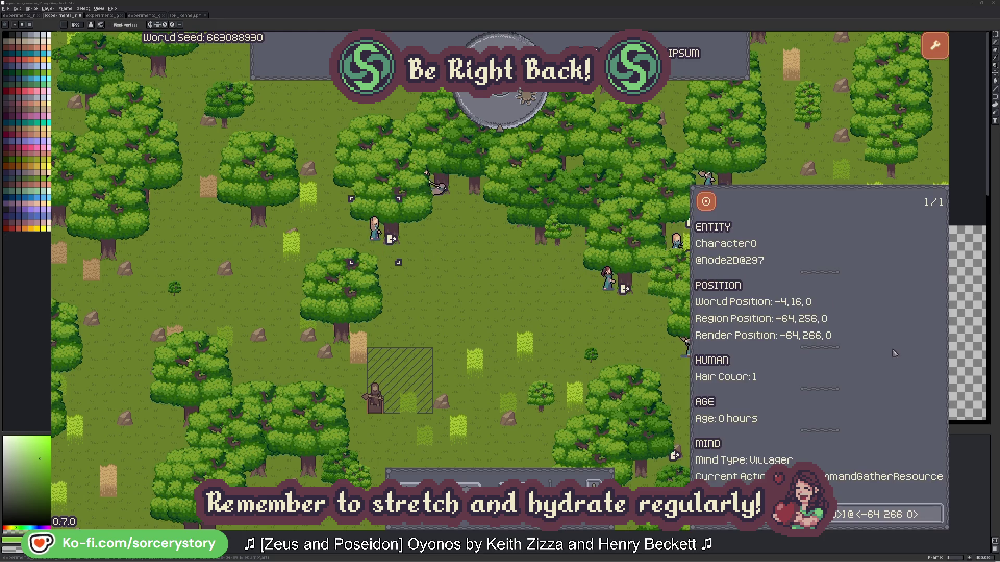
pyautogui.click(936, 513)
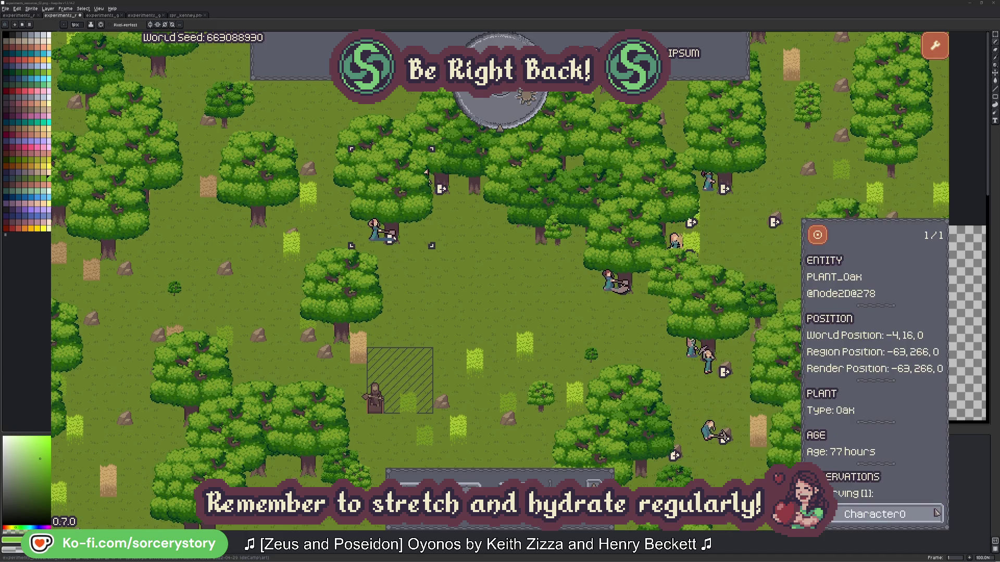
pyautogui.click(936, 514)
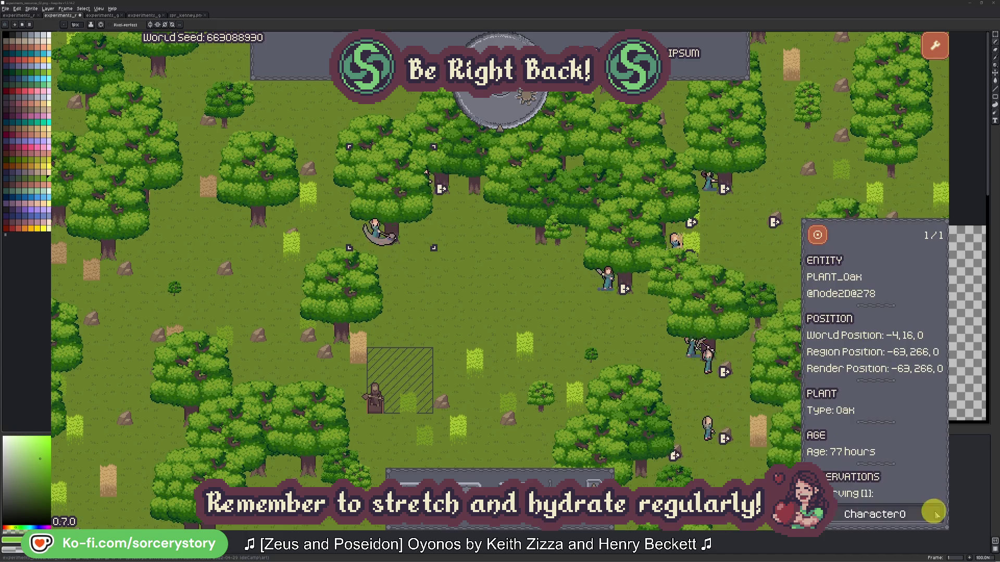
pyautogui.click(522, 313)
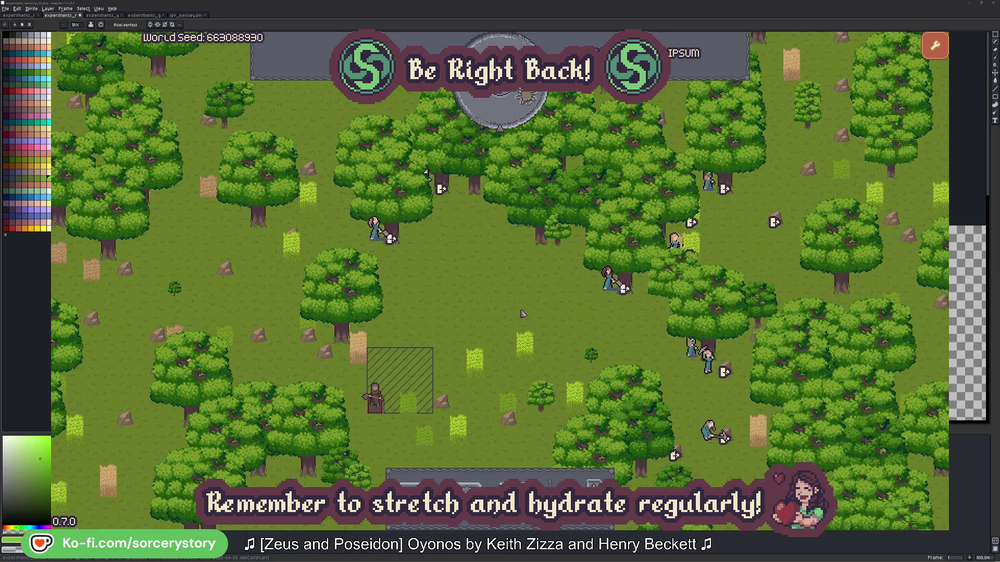
pyautogui.click(509, 118)
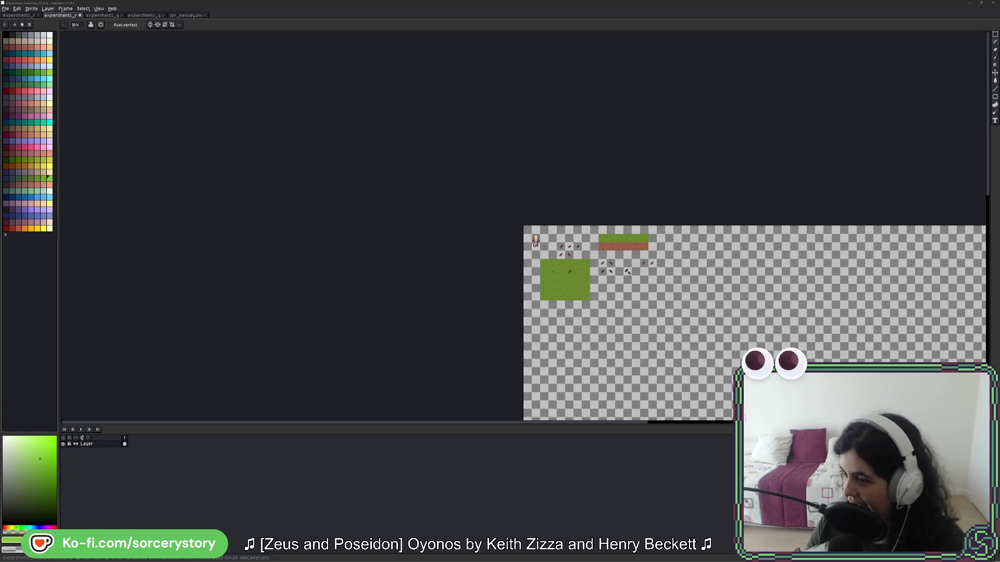
# Step: Zoom in on the seed sprites and grass/dirt tiles, nudging the sheet into view
pyautogui.scroll(5, 630, 285)
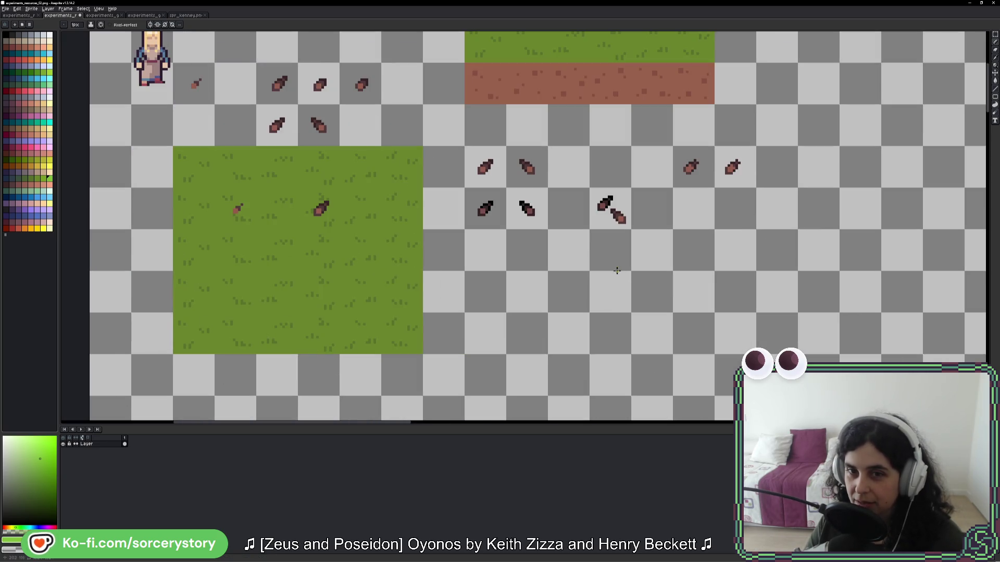
pyautogui.moveTo(561, 224); pyautogui.dragTo(551, 227)
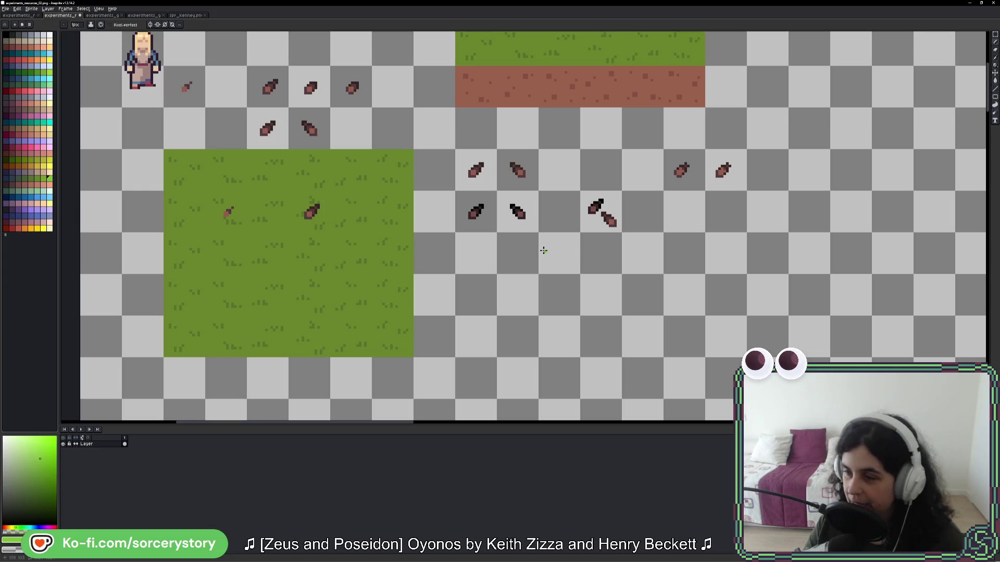